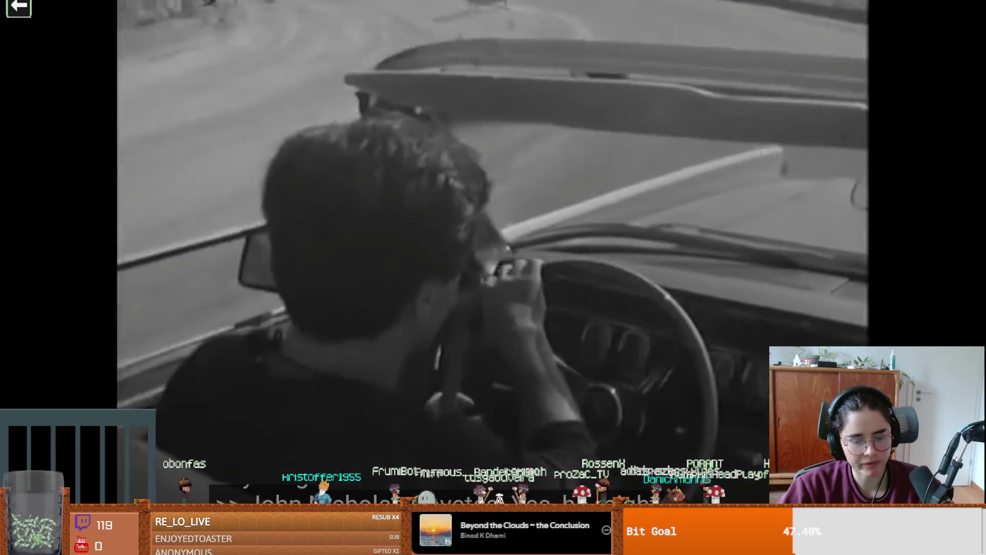
# Pause the devlog, resume it briefly, then pause it again.
pyautogui.moveTo(650, 283)
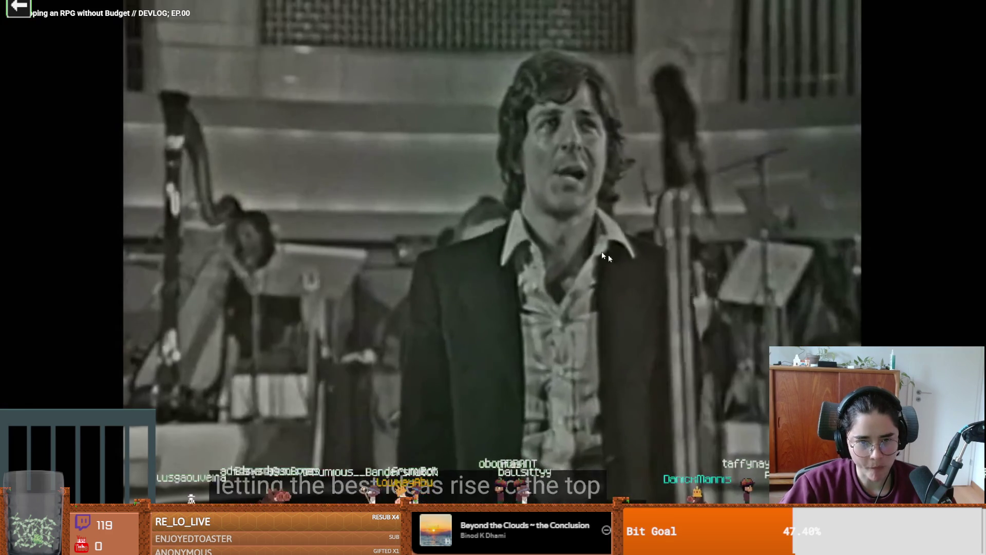
pyautogui.click(545, 259)
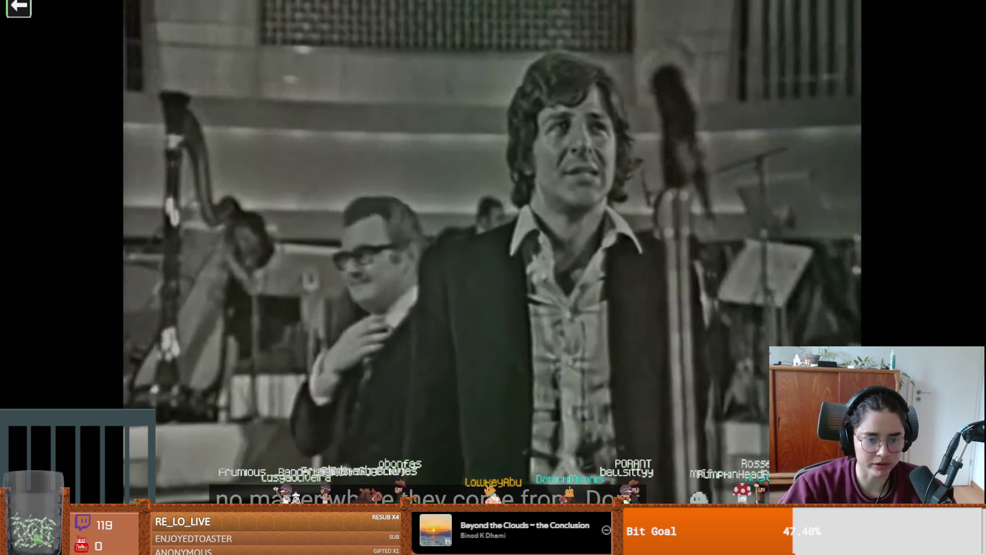
pyautogui.click(659, 226)
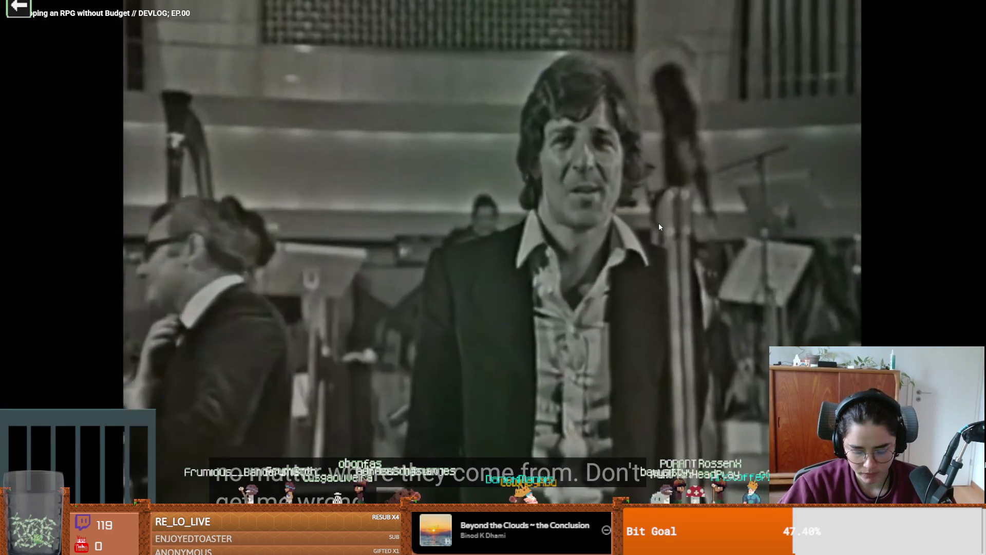
pyautogui.click(660, 225)
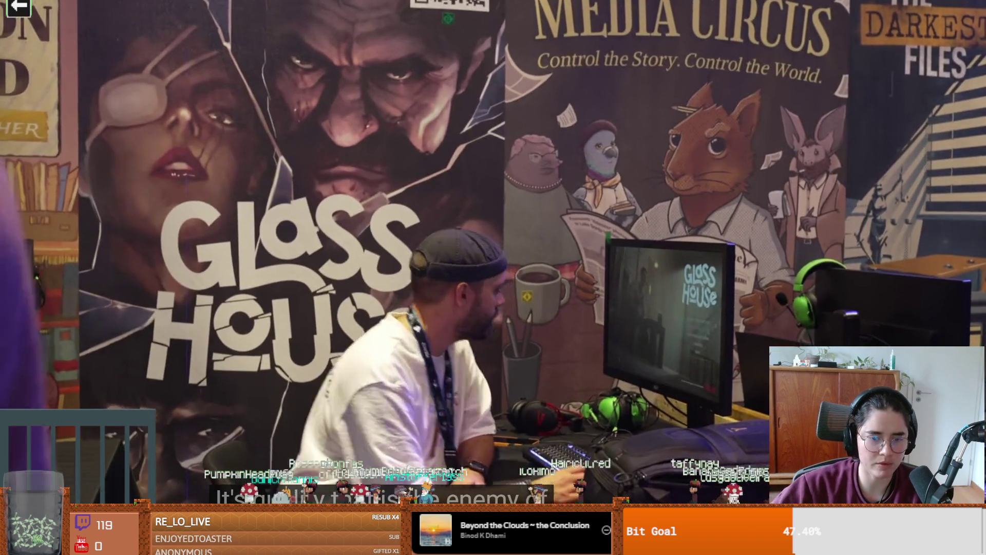
# Rewind the devlog 5 seconds, resume it, and pause at the guitar-wall interview.
pyautogui.press('Left')
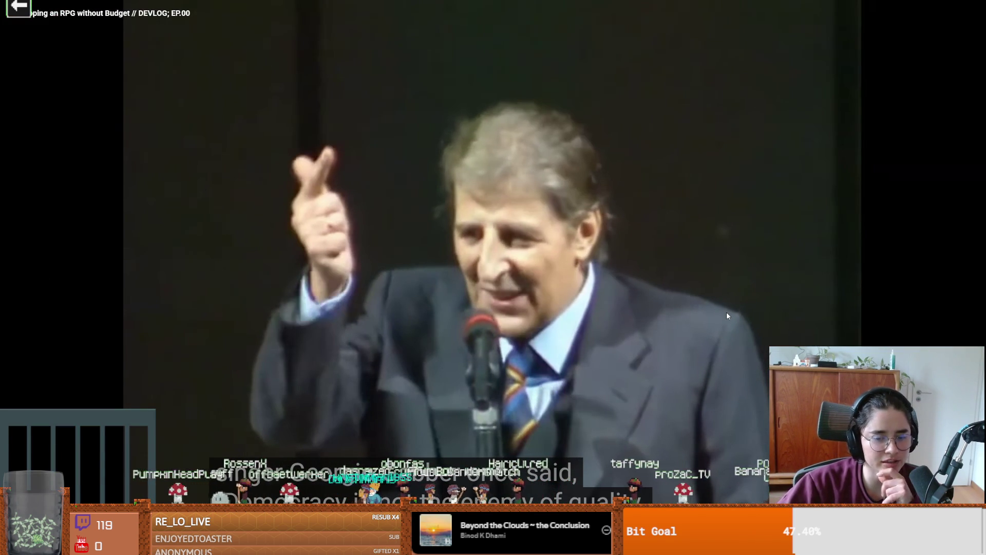
pyautogui.press('space')
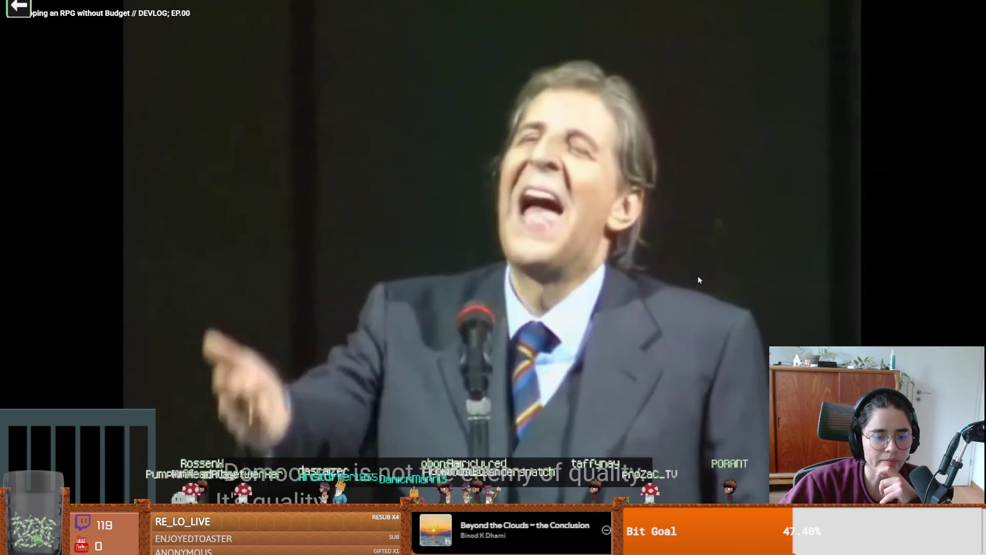
pyautogui.press('space')
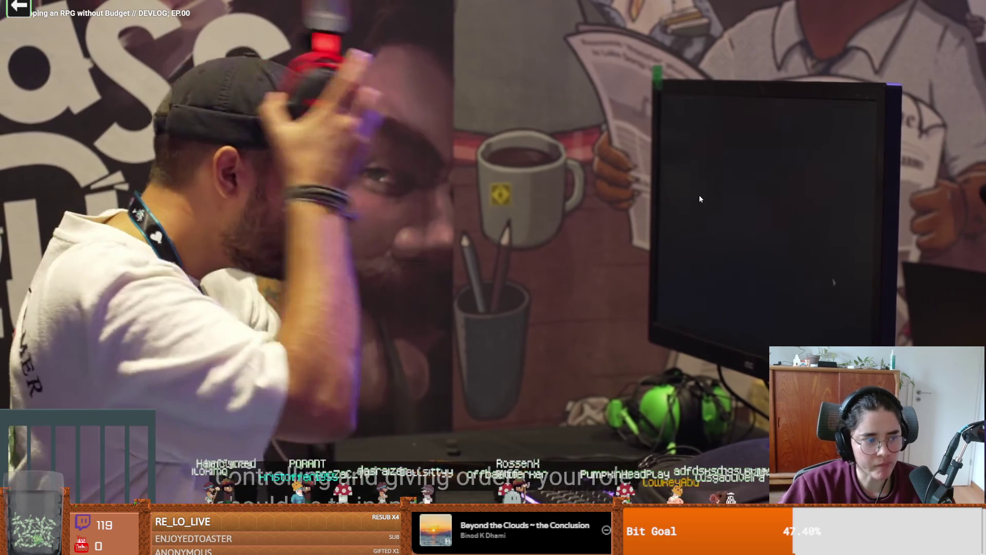
pyautogui.click(634, 248)
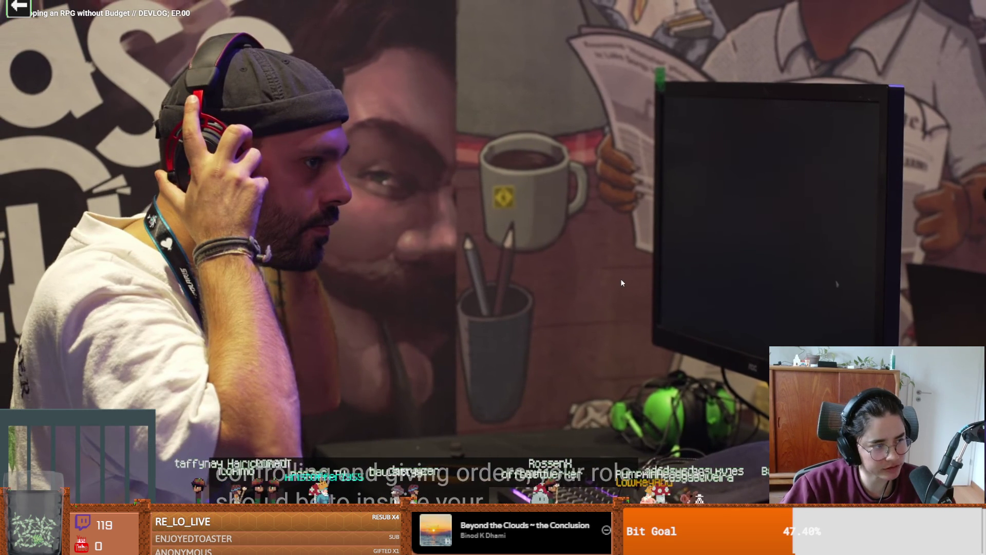
pyautogui.click(605, 299)
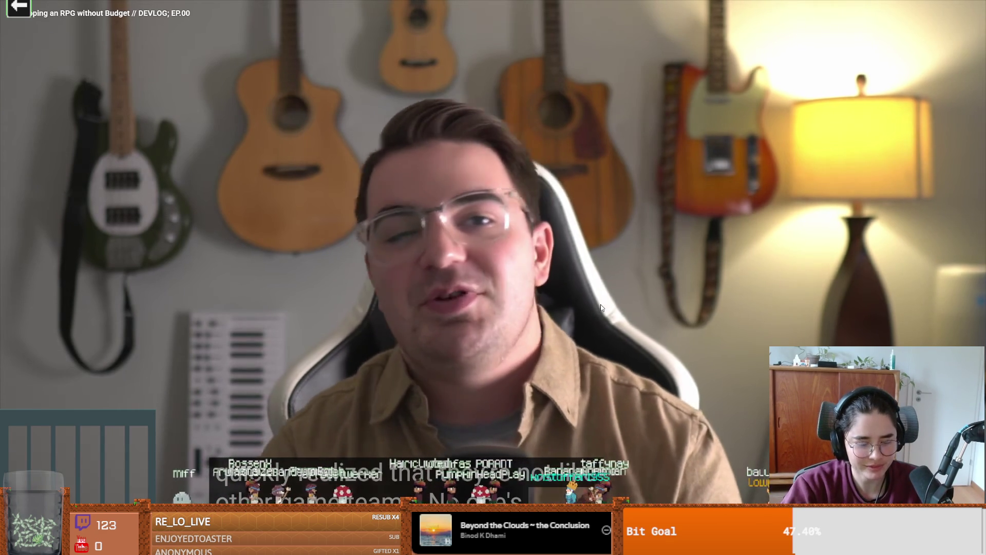
pyautogui.click(601, 307)
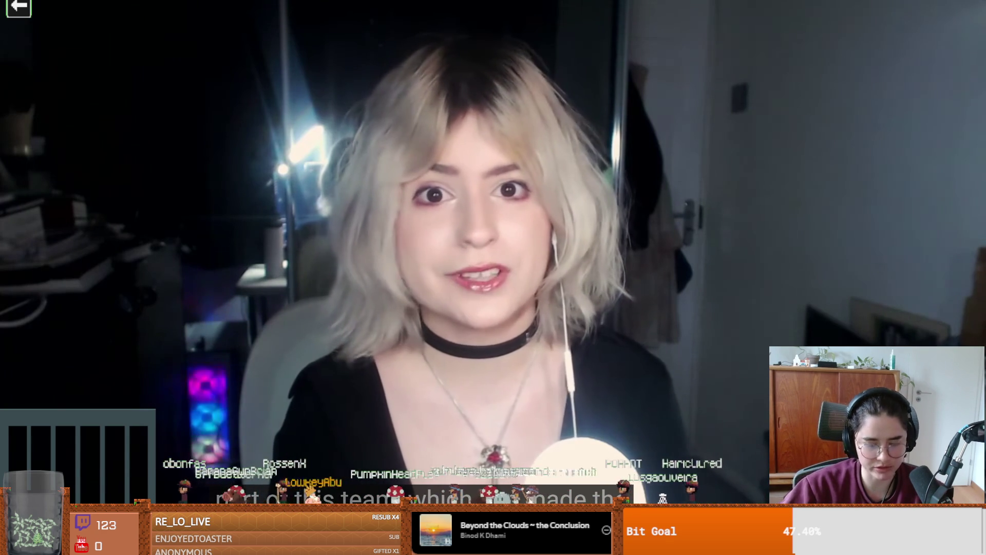
# Resume the devlog and let it play into the Unity editor stairwell footage.
pyautogui.moveTo(601, 307)
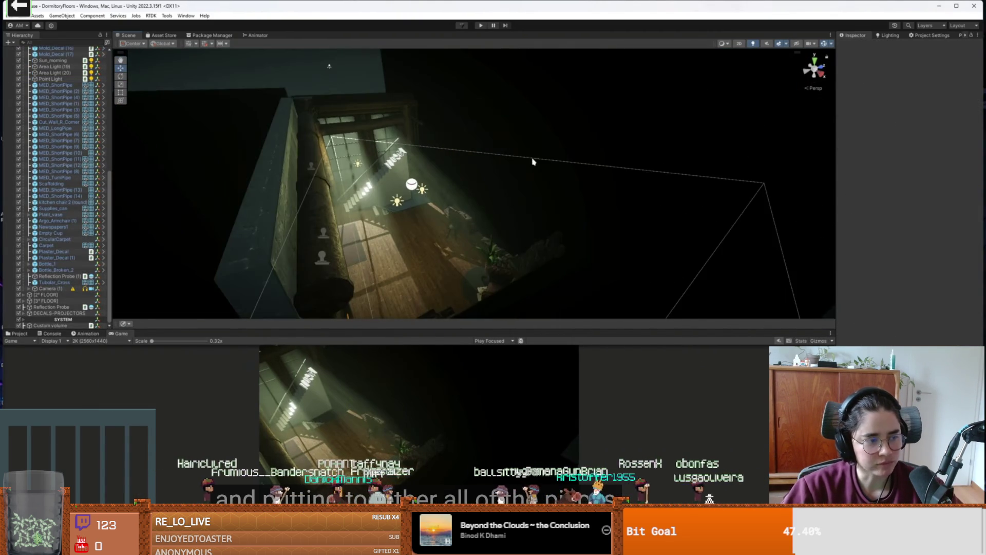
pyautogui.click(470, 171)
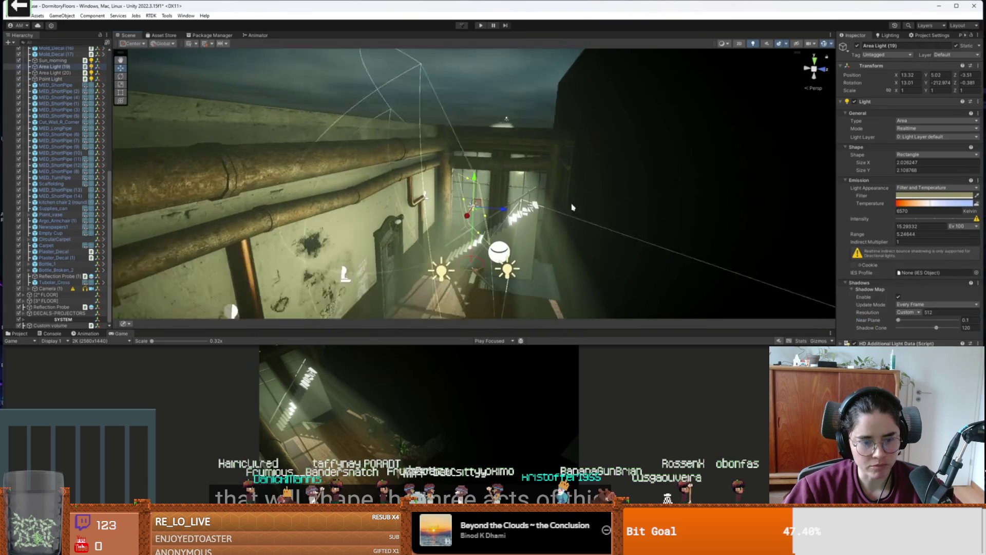
pyautogui.doubleClick(50, 79)
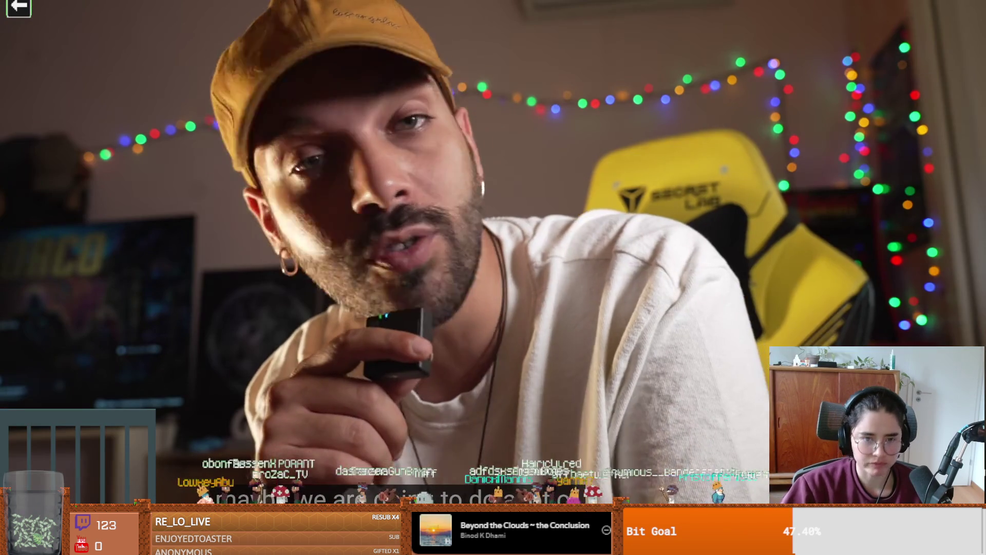
# Pause the devlog on the FLAT 28 closing logo and exit fullscreen.
pyautogui.moveTo(594, 260)
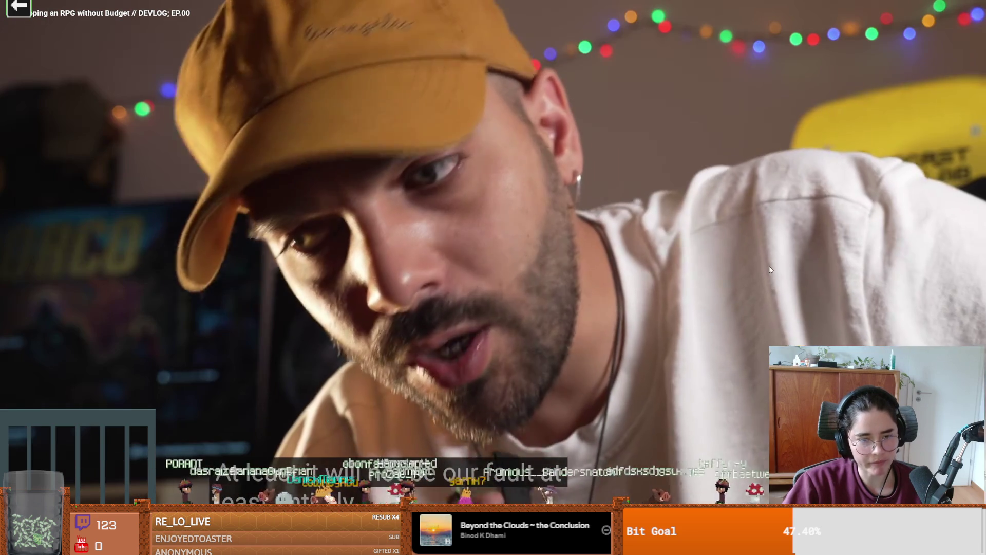
pyautogui.click(769, 269)
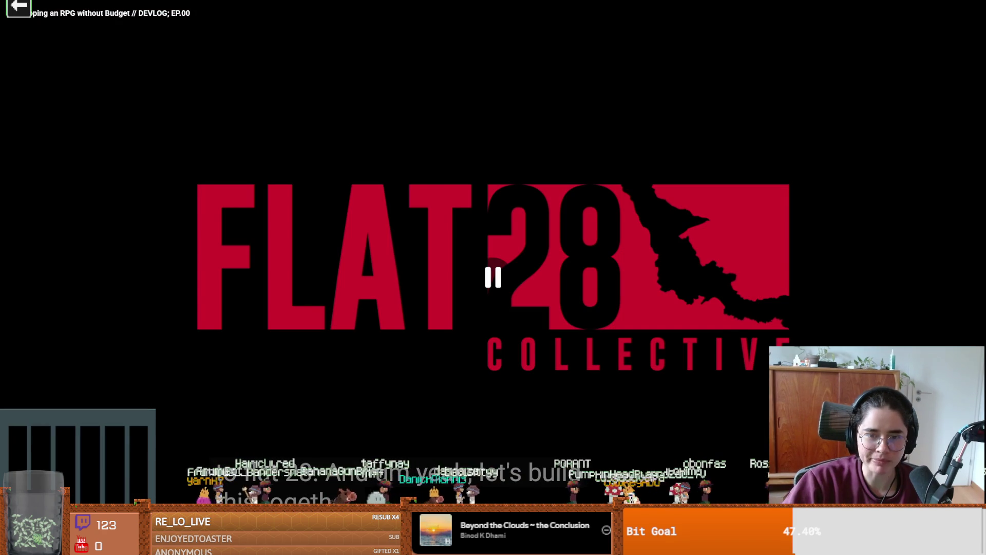
pyautogui.press('Escape')
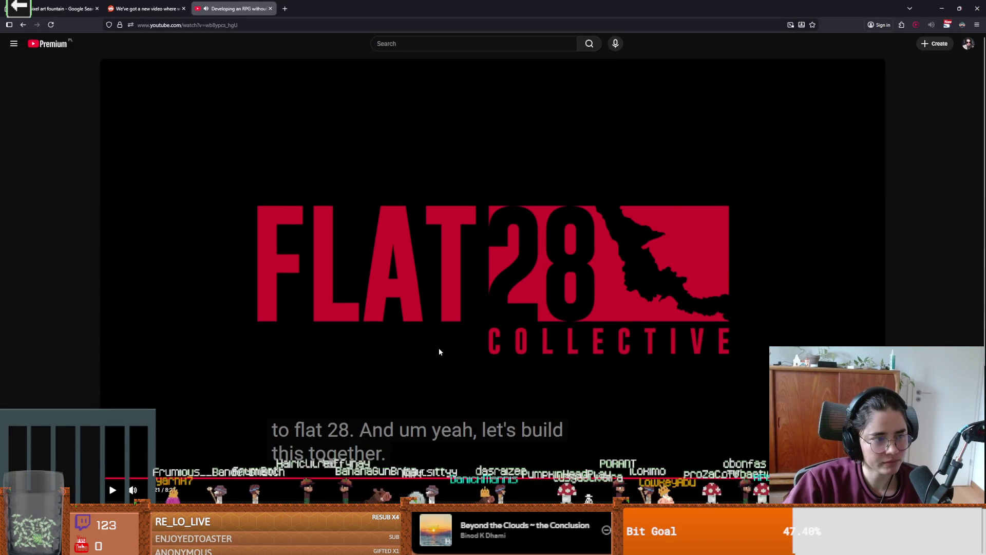
# Open the video's Collaborators list, then go to the FLAT28 channel's videos.
pyautogui.scroll(-3, 451, 347)
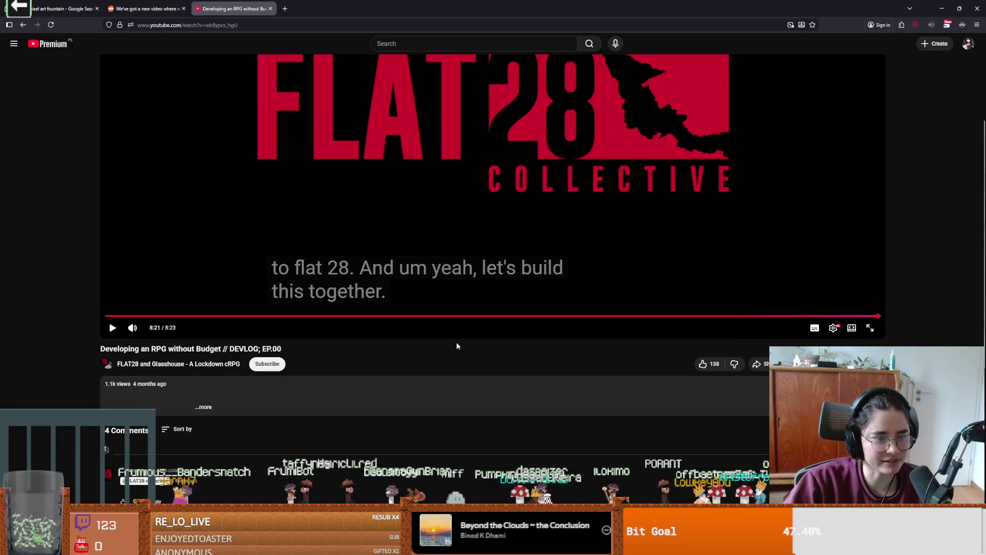
pyautogui.scroll(-2, 450, 346)
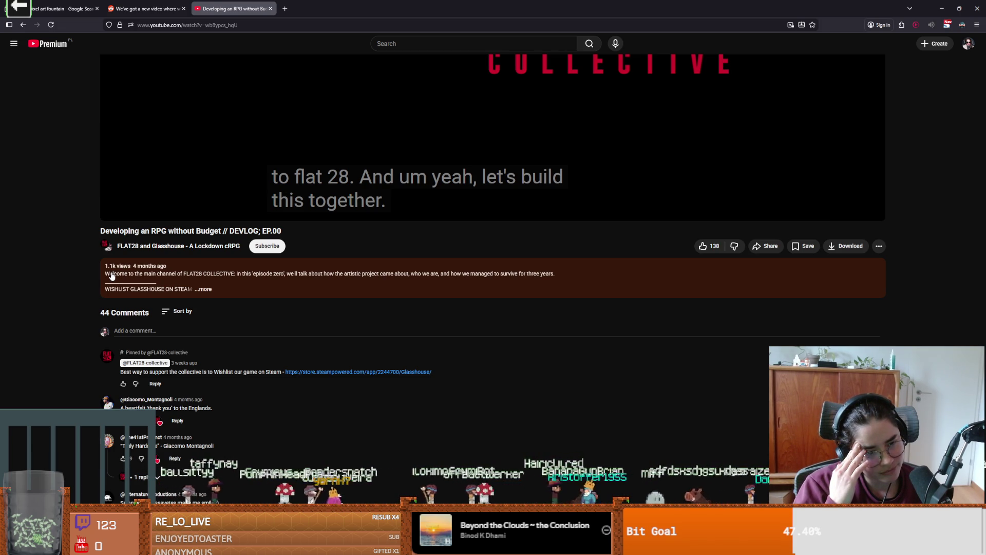
pyautogui.scroll(2, 111, 276)
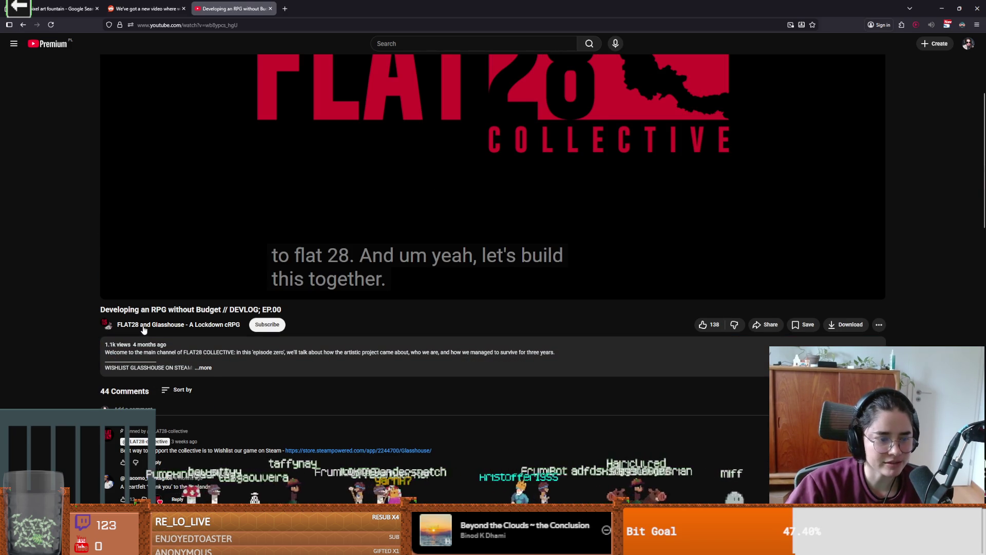
pyautogui.click(149, 328)
pyautogui.click(374, 363)
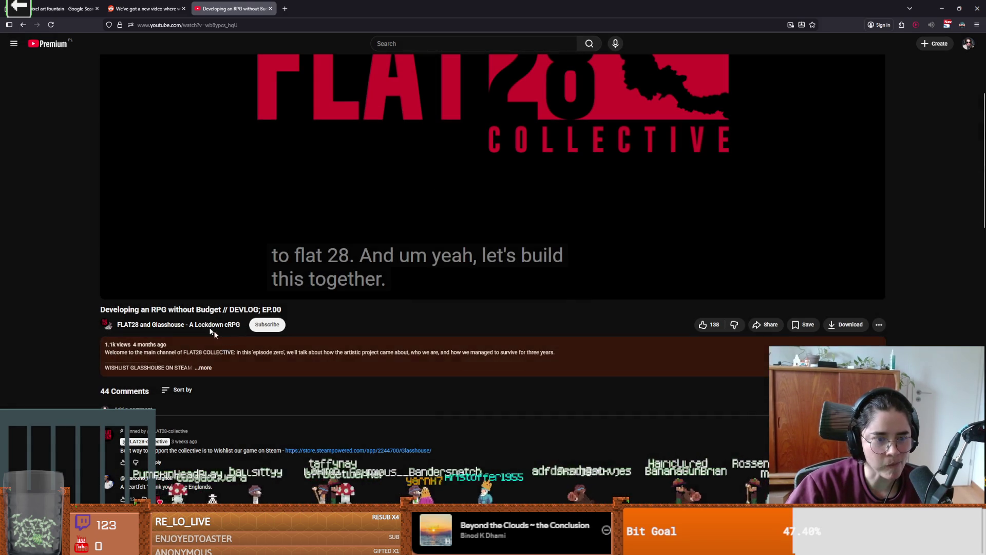
pyautogui.click(204, 328)
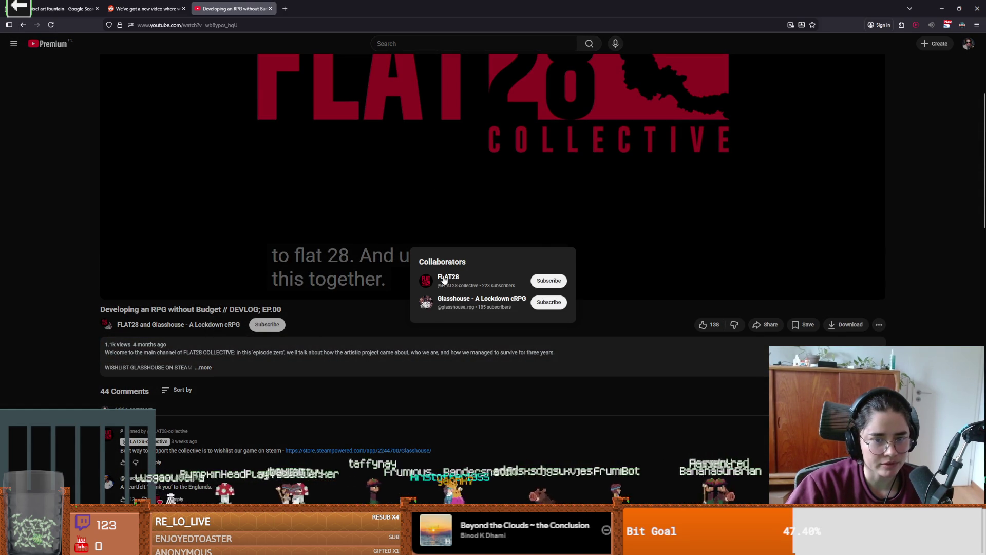
pyautogui.click(444, 280)
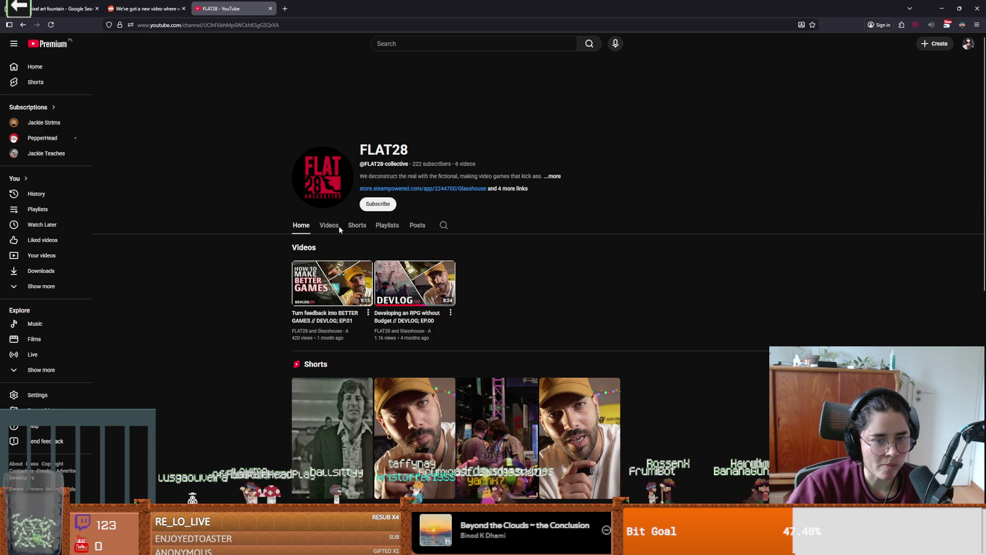
pyautogui.click(329, 226)
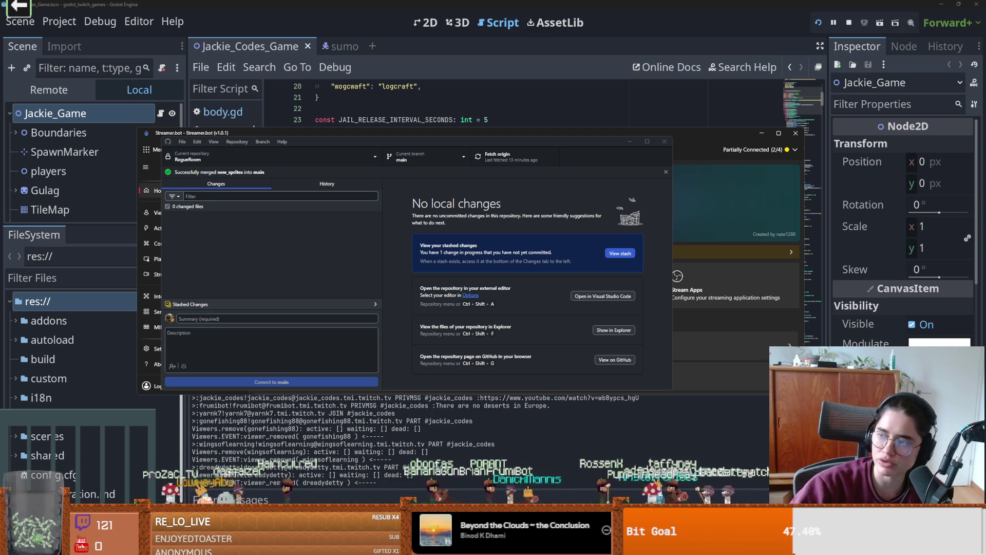
# Return to YouTube and play the 'Stylized Grass & Trees for Pixel Art' tutorial full screen.
pyautogui.hotkey('alt', 'Tab')
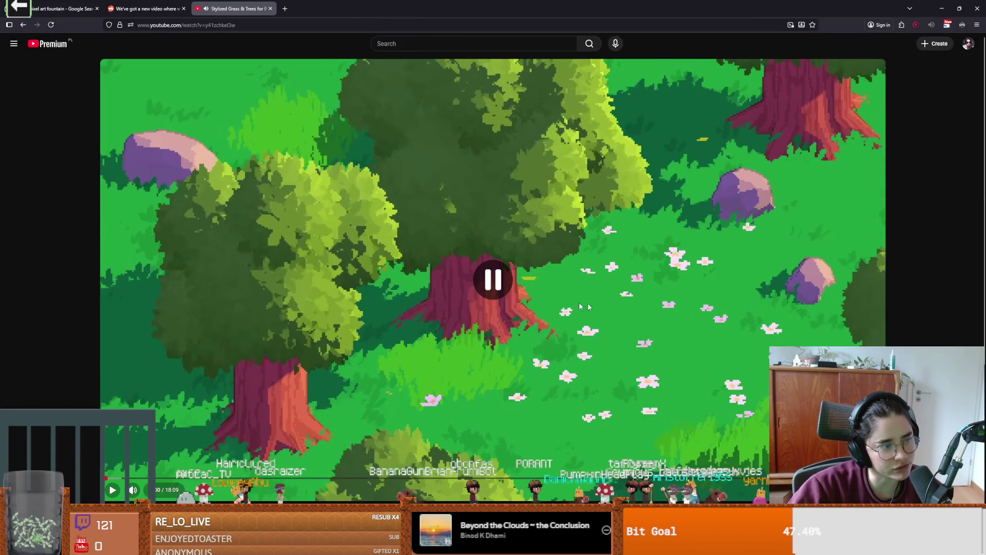
pyautogui.scroll(-1, 271, 448)
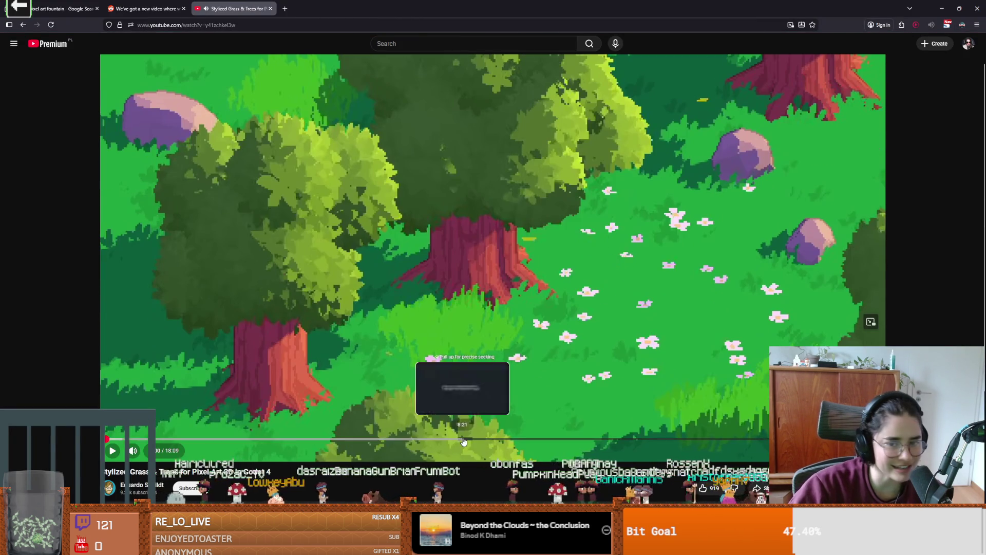
pyautogui.scroll(1, 271, 448)
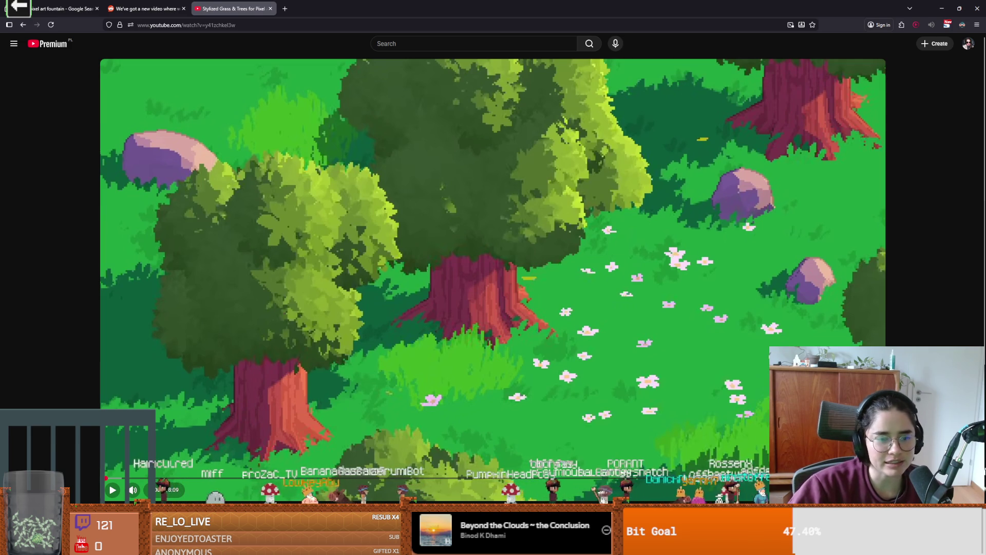
pyautogui.doubleClick(692, 339)
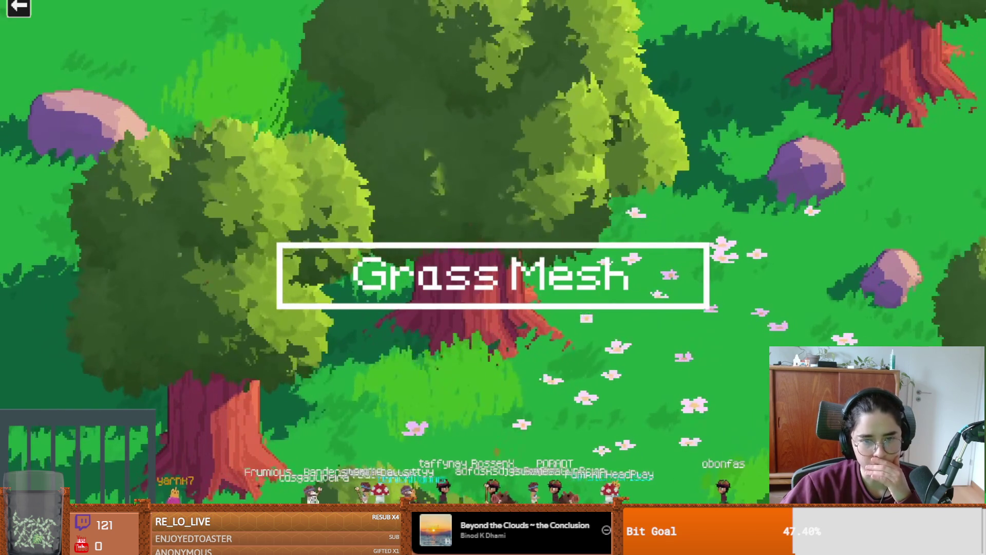
# Watch the tutorial through the Godot grass demo into the Grass Mesh Blender section.
pyautogui.moveTo(181, 255)
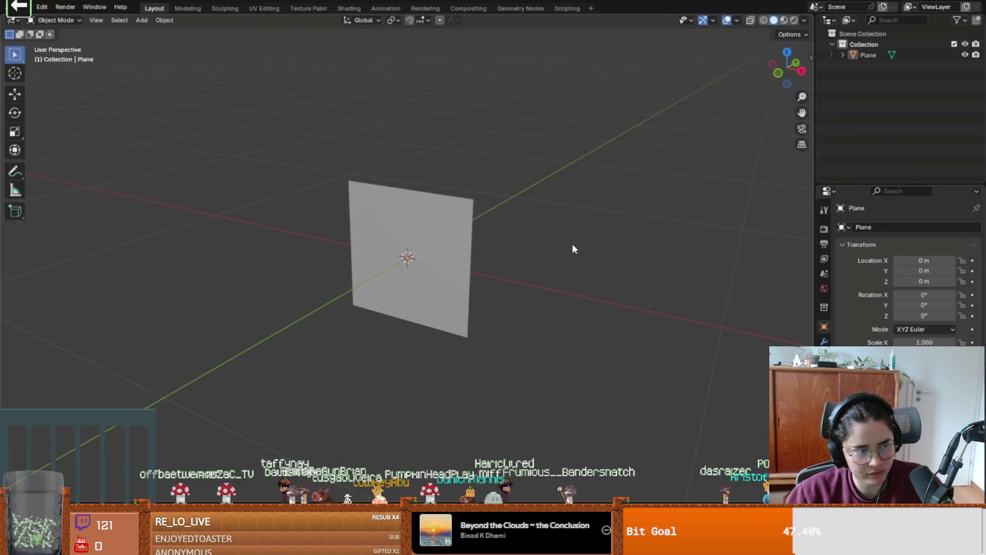
# Add a horizontal plane, Plane.001, and reselect the vertical Plane.
pyautogui.hotkey('shift', 'a')
pyautogui.moveTo(572, 247)
pyautogui.click(605, 244)
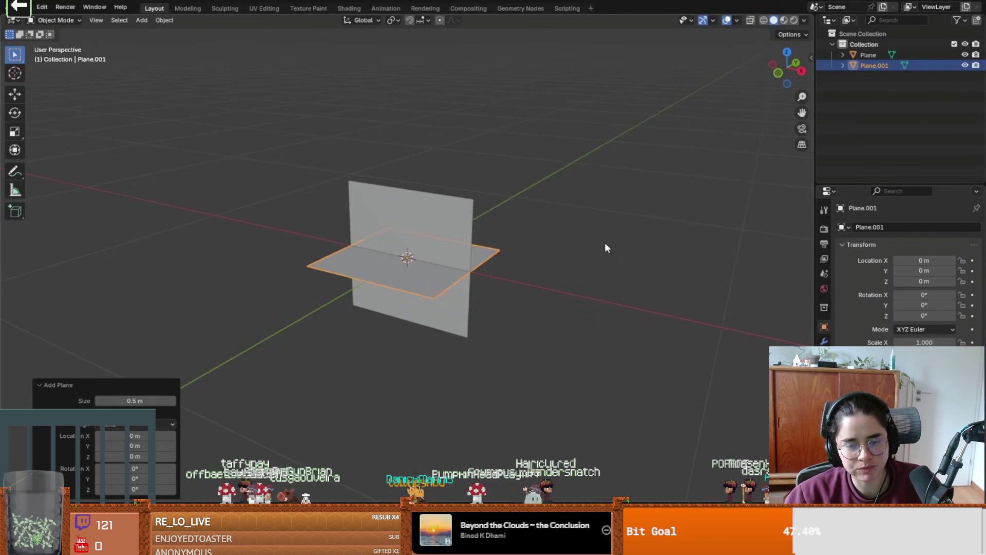
pyautogui.click(531, 318)
pyautogui.click(447, 265)
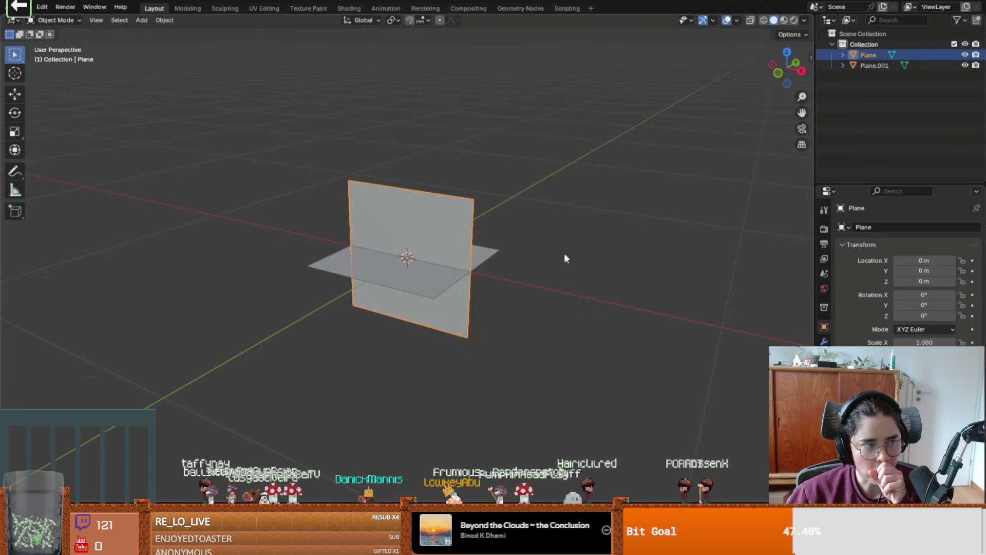
# Give the vertical Plane a Data Transfer modifier sourcing Plane.001 and apply it.
pyautogui.click(824, 341)
pyautogui.click(848, 221)
pyautogui.moveTo(845, 221)
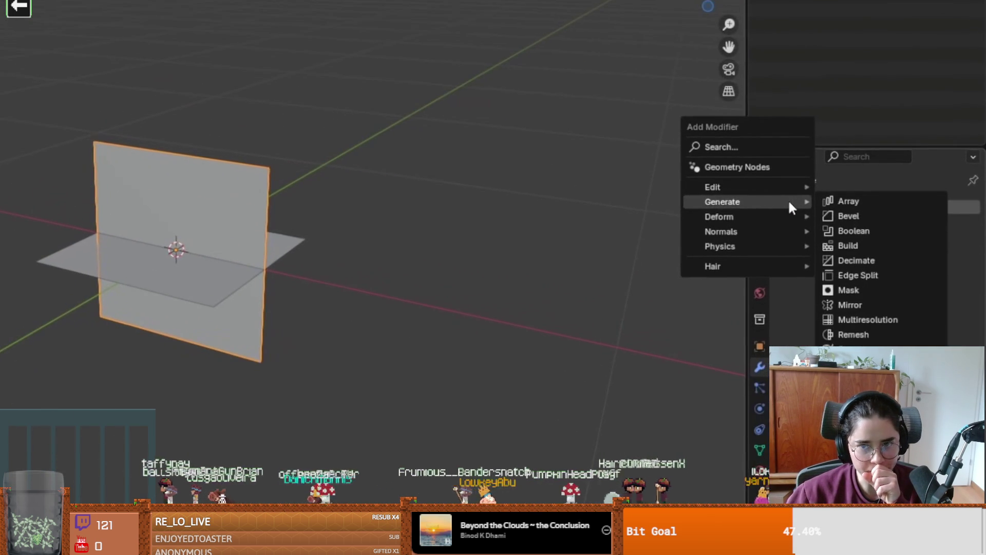
pyautogui.moveTo(785, 187)
pyautogui.click(848, 188)
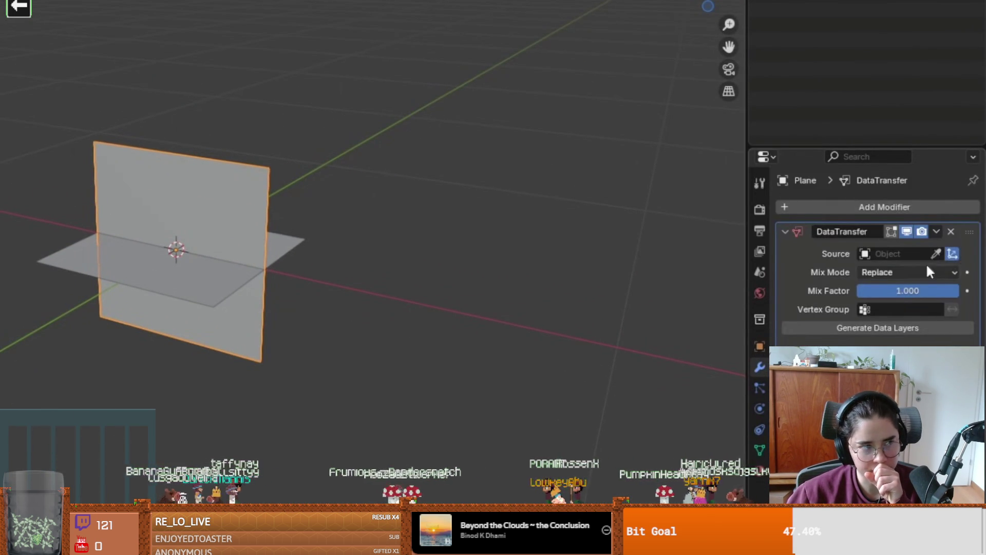
pyautogui.click(210, 288)
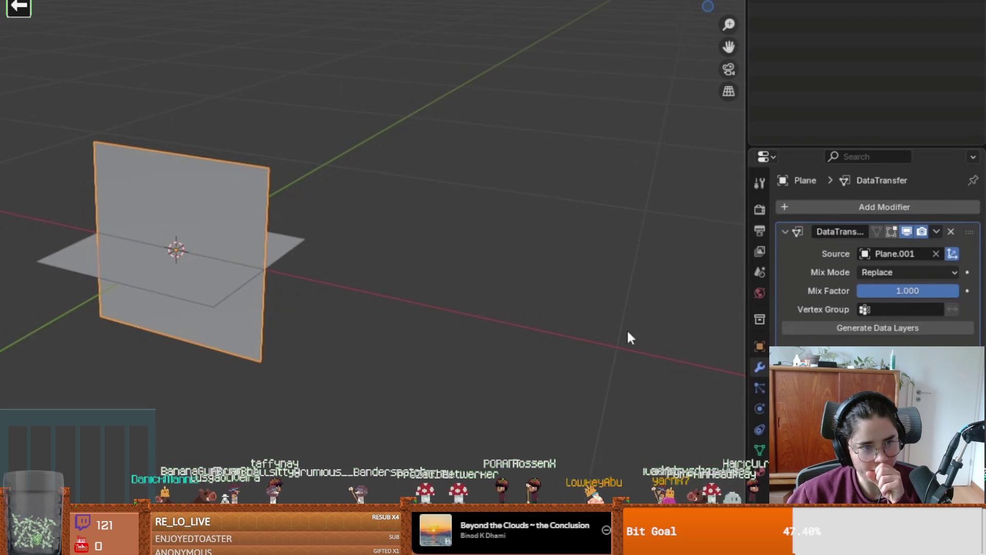
pyautogui.click(935, 231)
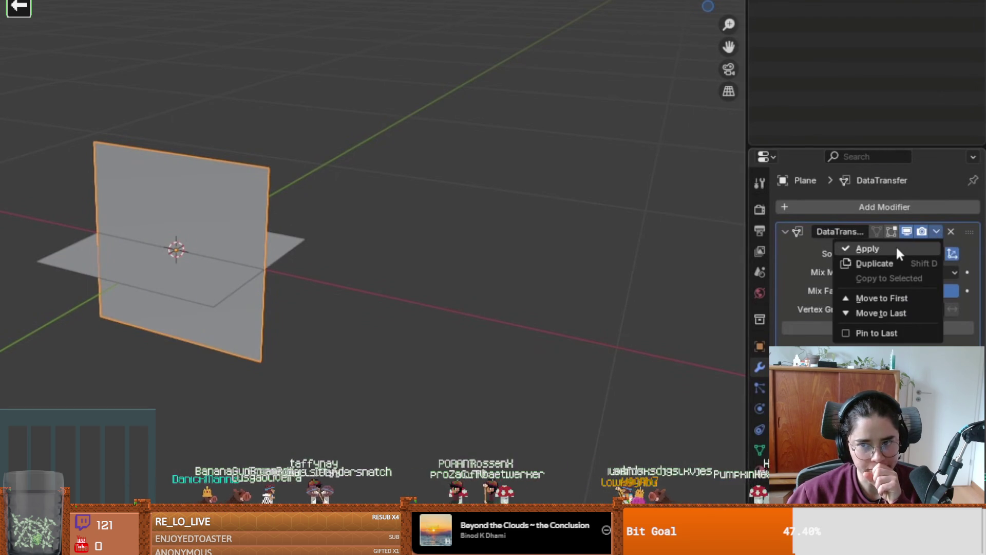
pyautogui.click(895, 246)
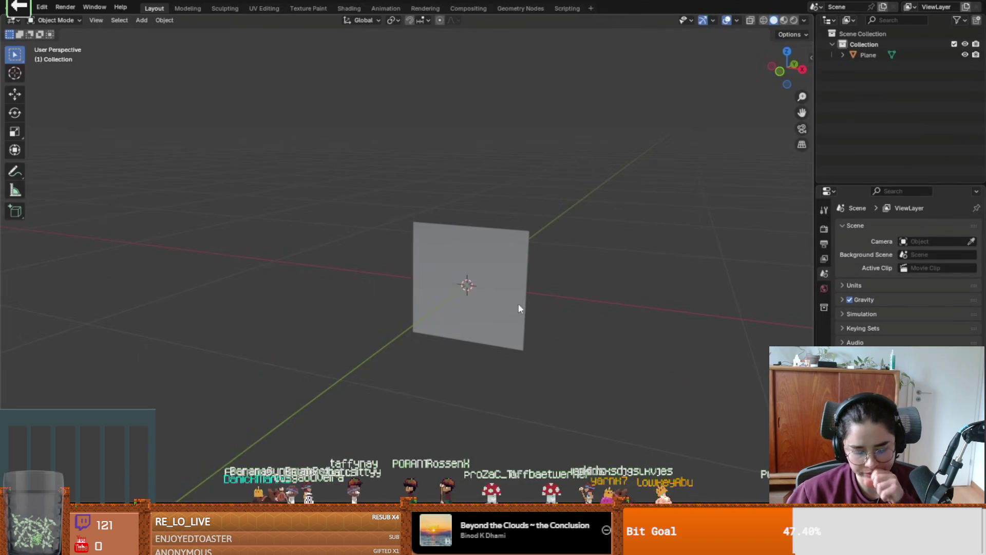
# Raise the plane 0.25 m so its bottom edge sits on the ground.
pyautogui.click(509, 291)
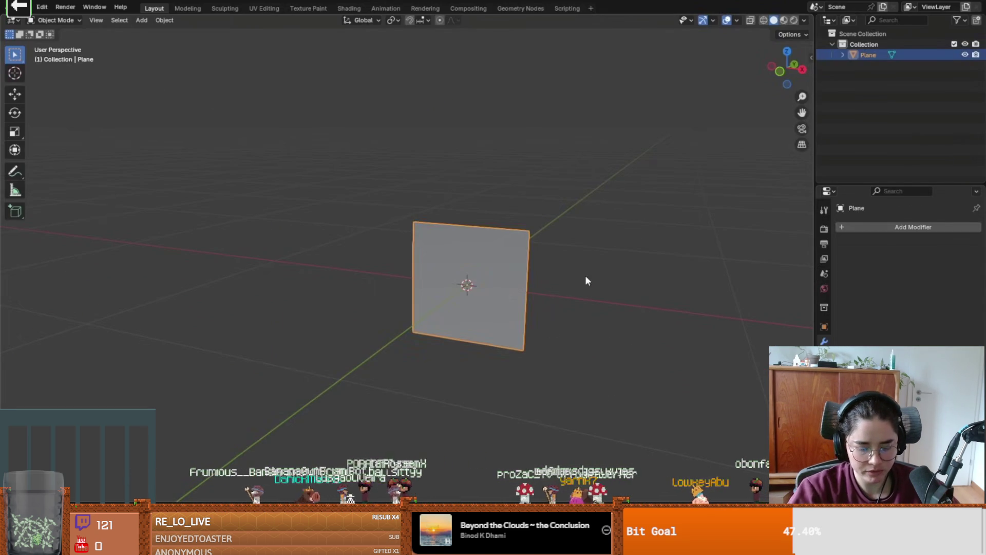
pyautogui.press('g')
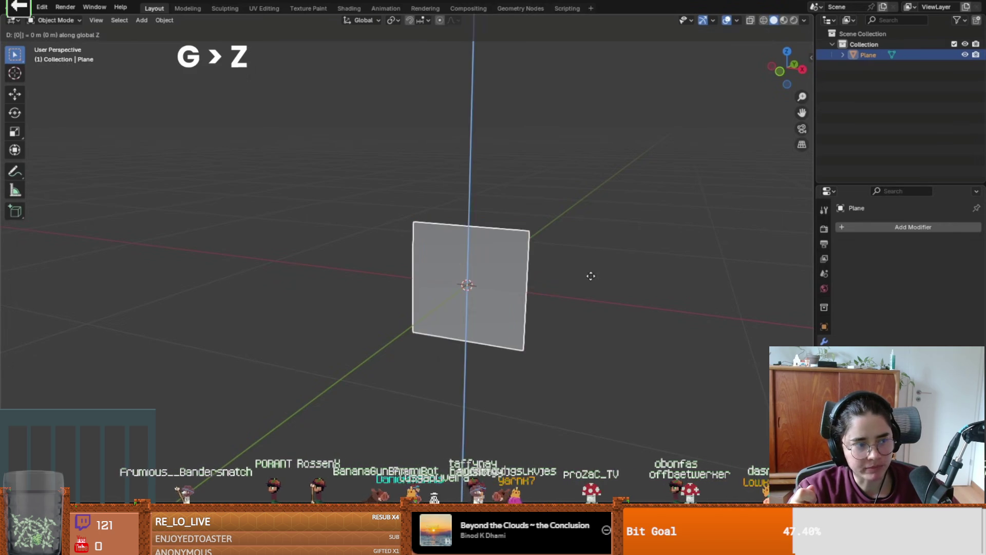
pyautogui.write('25')
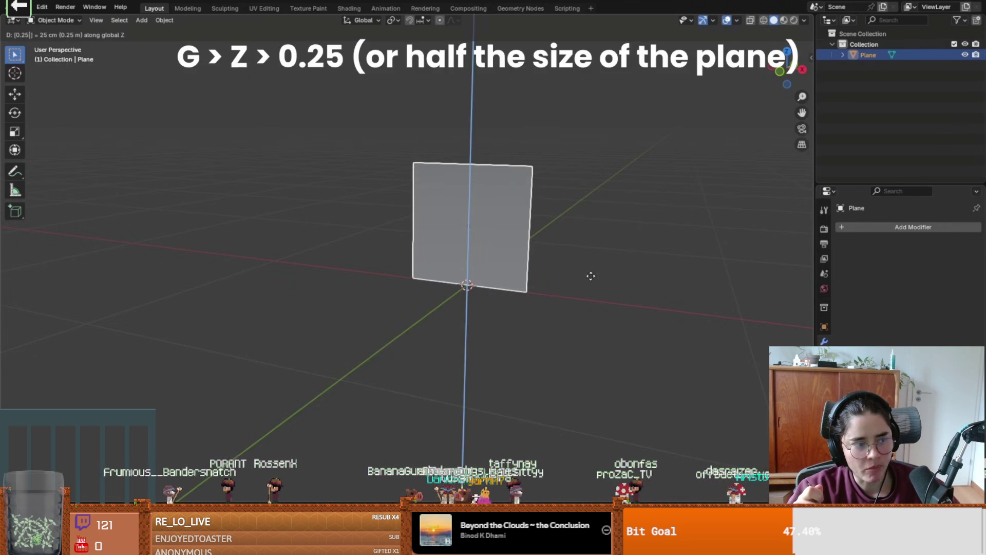
pyautogui.press('Return')
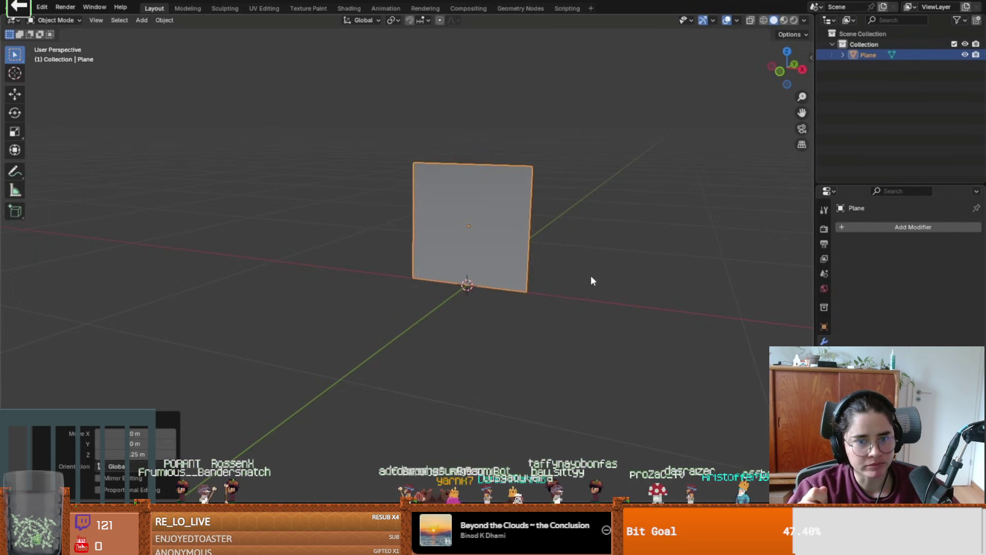
pyautogui.moveTo(581, 276); pyautogui.dragTo(609, 275)
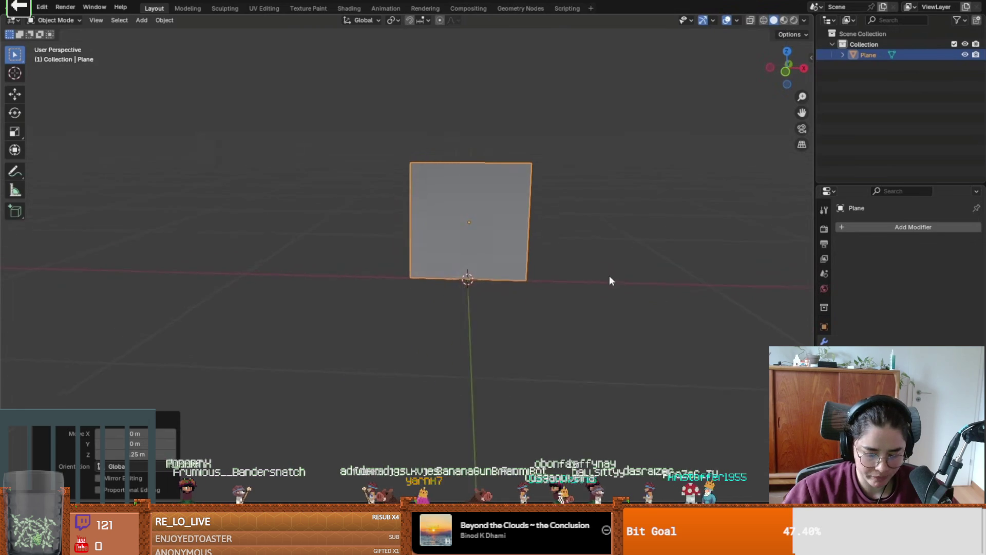
pyautogui.scroll(2, 585, 298)
pyautogui.moveTo(550, 315)
pyautogui.mouseDown()
pyautogui.moveTo(558, 319)
pyautogui.moveTo(473, 314)
pyautogui.mouseUp()
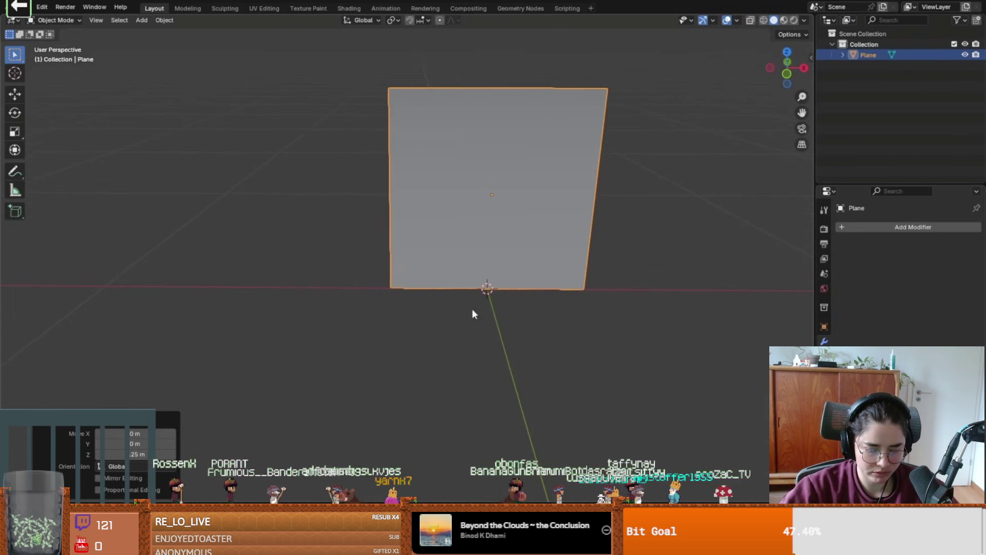
pyautogui.moveTo(544, 317); pyautogui.dragTo(495, 319)
pyautogui.scroll(-2, 493, 310)
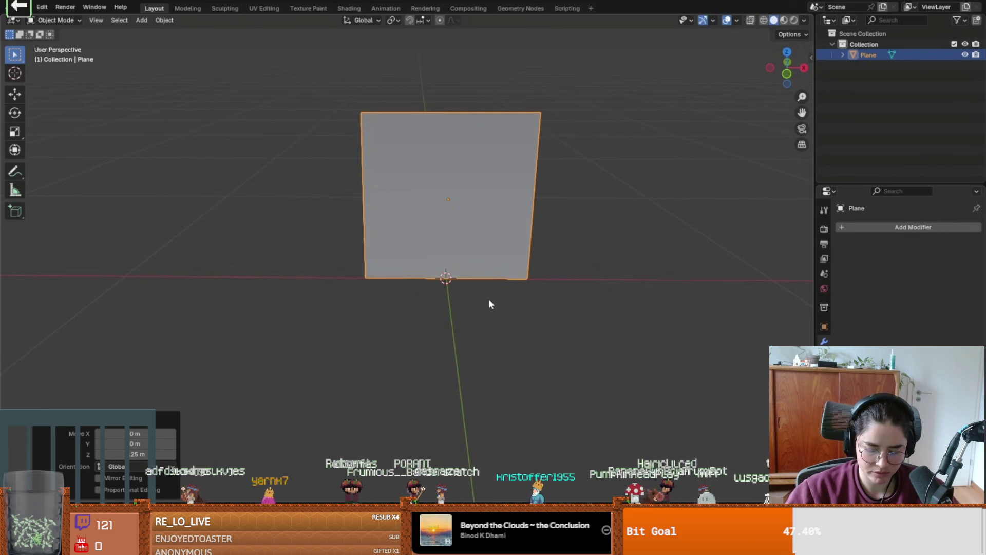
# Snap the 3D cursor to the world origin and set the plane's origin there.
pyautogui.hotkey('shift', 's')
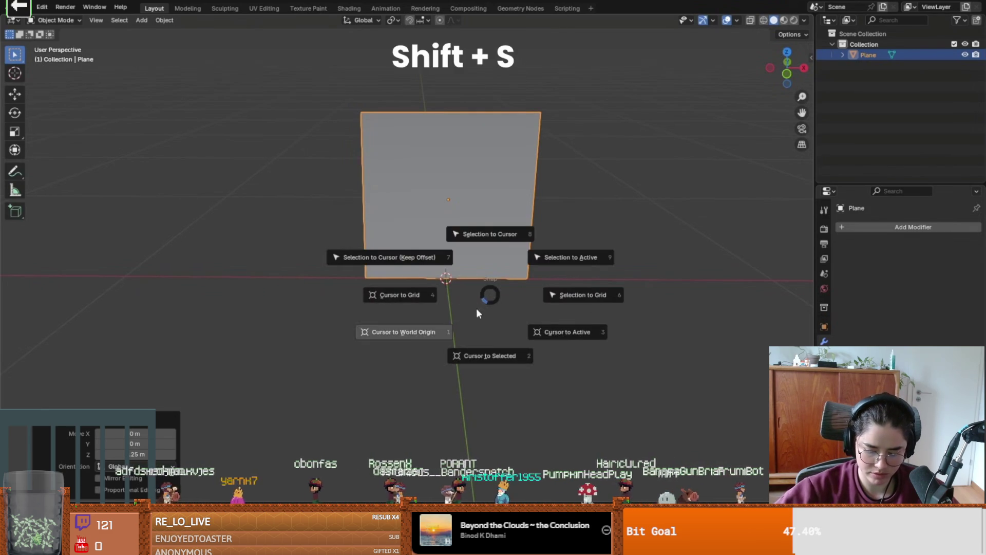
pyautogui.click(426, 332)
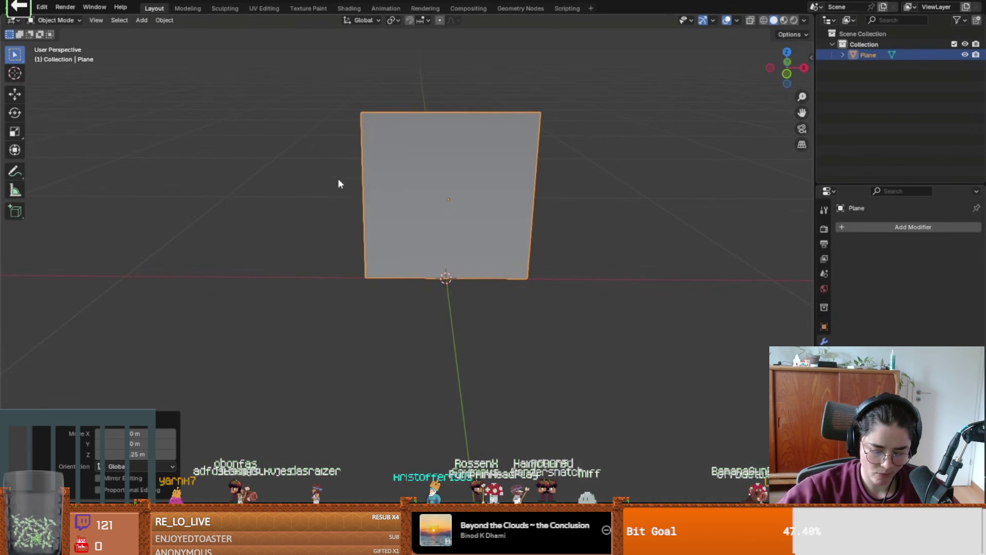
pyautogui.click(165, 20)
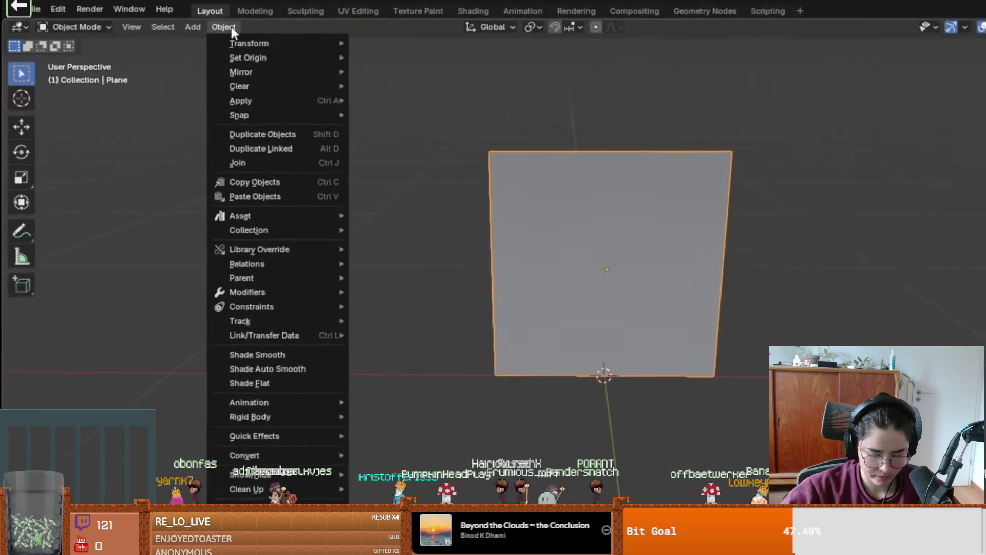
pyautogui.moveTo(189, 43)
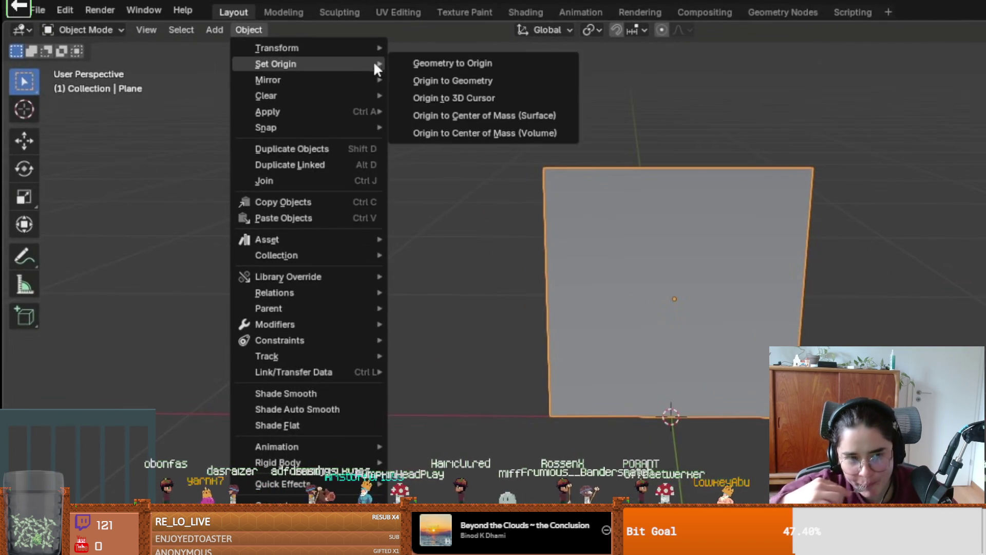
pyautogui.click(510, 97)
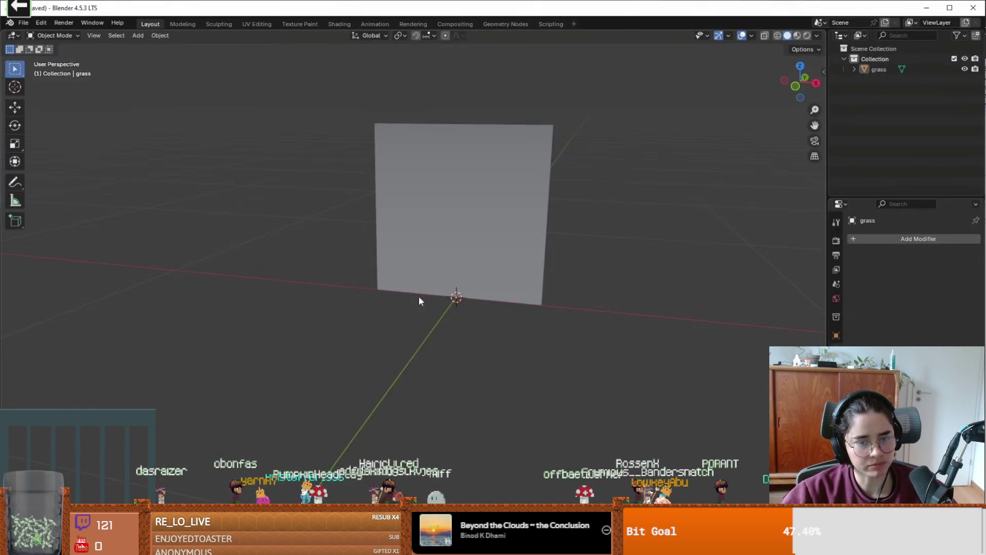
pyautogui.click(419, 295)
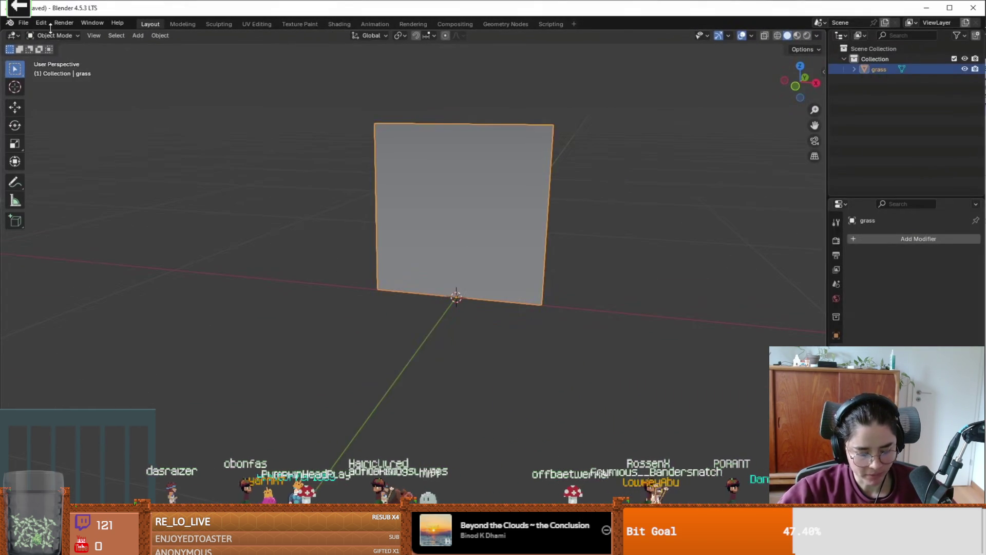
# Export the plane as grass.glb in glTF 2.0 with Materials set to No export.
pyautogui.click(23, 23)
pyautogui.moveTo(64, 179)
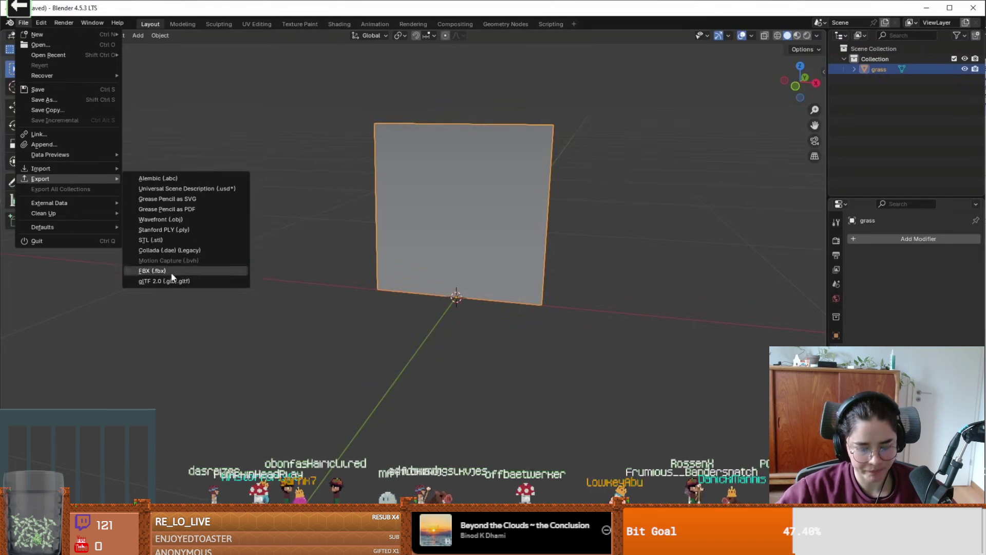
pyautogui.click(165, 281)
pyautogui.click(382, 412)
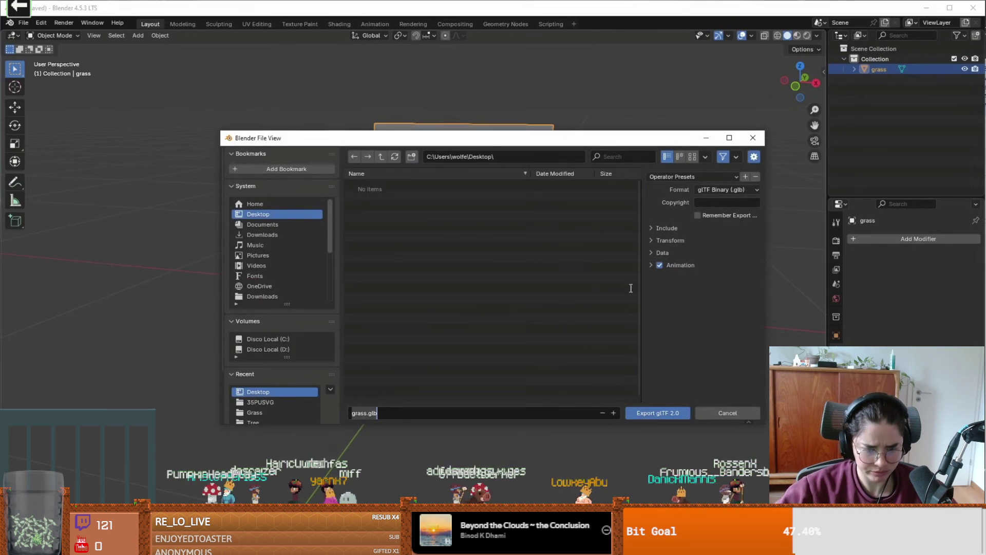
pyautogui.click(660, 292)
pyautogui.click(712, 307)
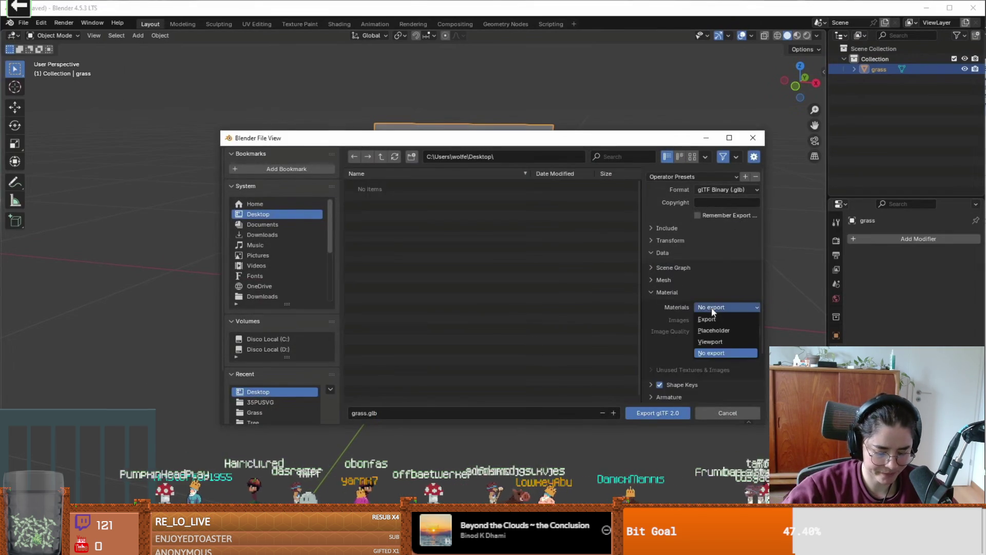
pyautogui.click(716, 353)
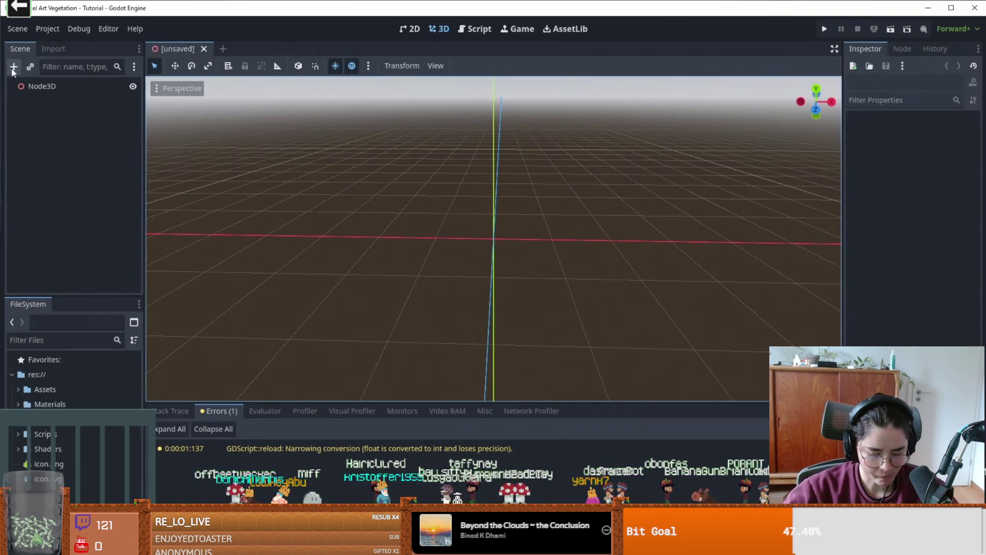
# Add a MeshInstance3D node and give it a new flat mesh.
pyautogui.click(14, 67)
pyautogui.press('BackSpace')
pyautogui.press('BackSpace')
pyautogui.write('sh')
pyautogui.press('Return')
pyautogui.click(932, 134)
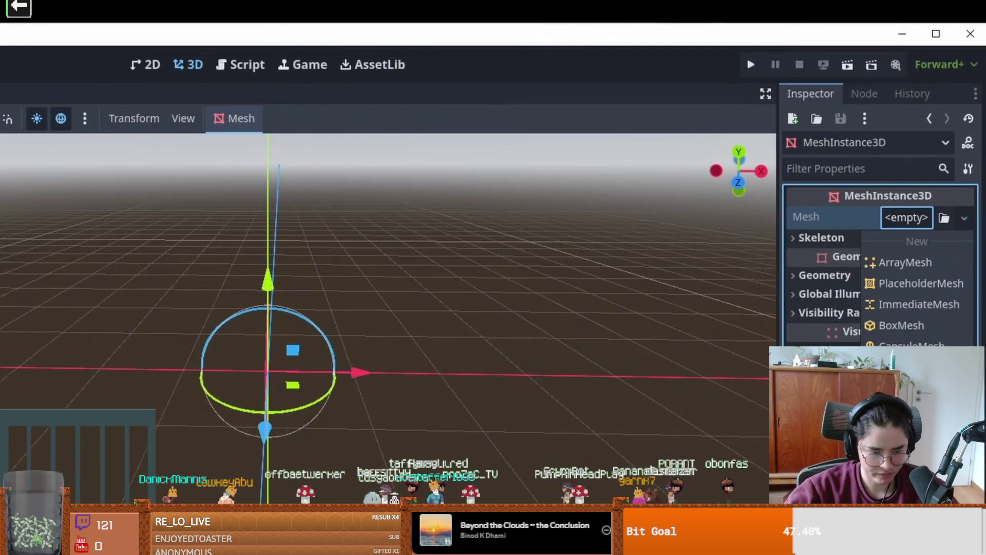
pyautogui.click(901, 325)
# Add a new StandardMaterial3D override in slot 0 with Billboard Mode set to Y-Billboard.
pyautogui.click(873, 280)
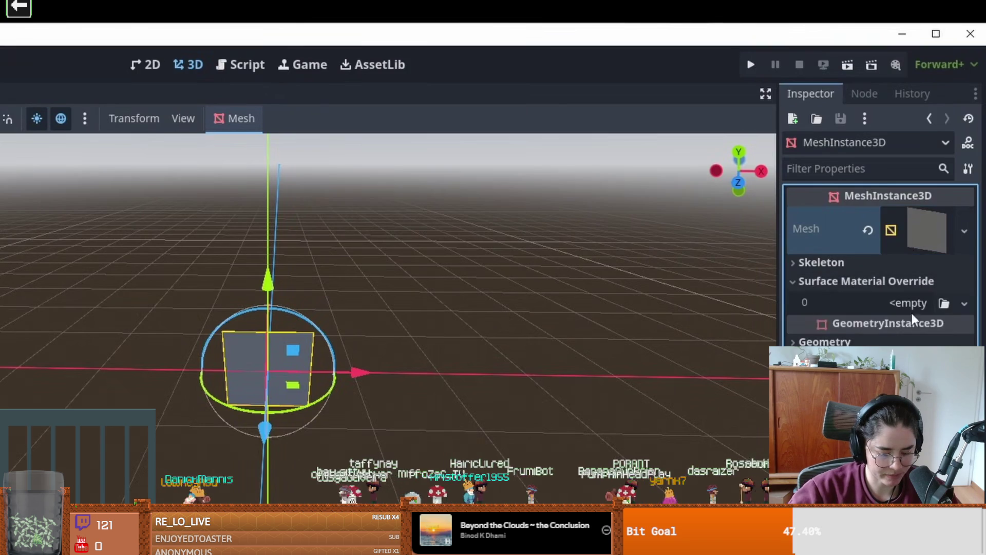
pyautogui.click(924, 304)
pyautogui.click(919, 321)
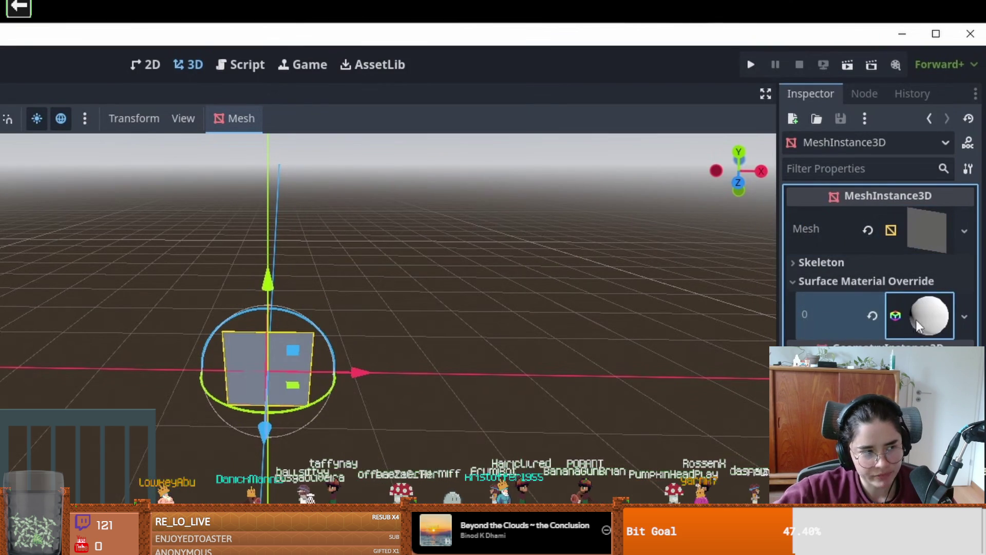
pyautogui.click(919, 326)
pyautogui.scroll(-10, 853, 242)
pyautogui.click(833, 298)
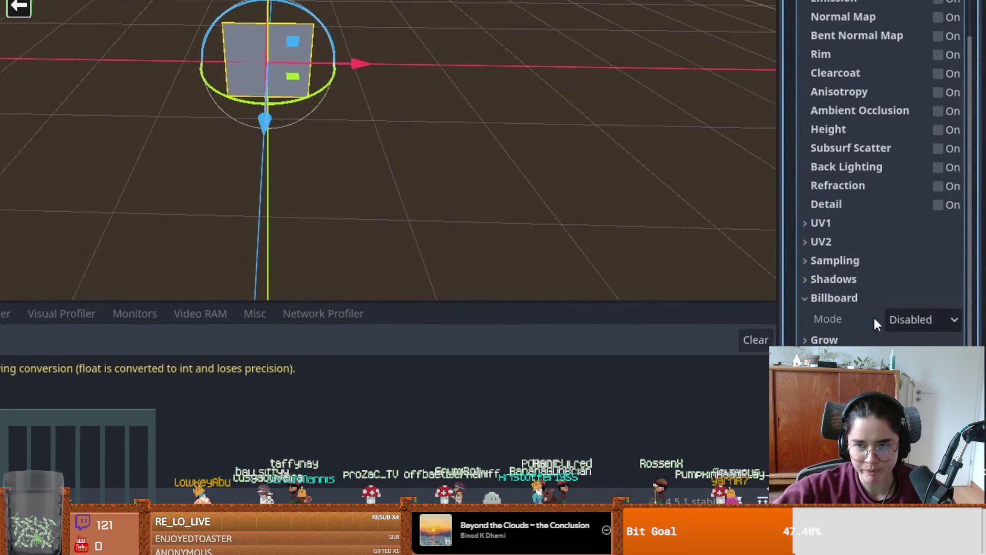
pyautogui.click(896, 317)
pyautogui.click(919, 378)
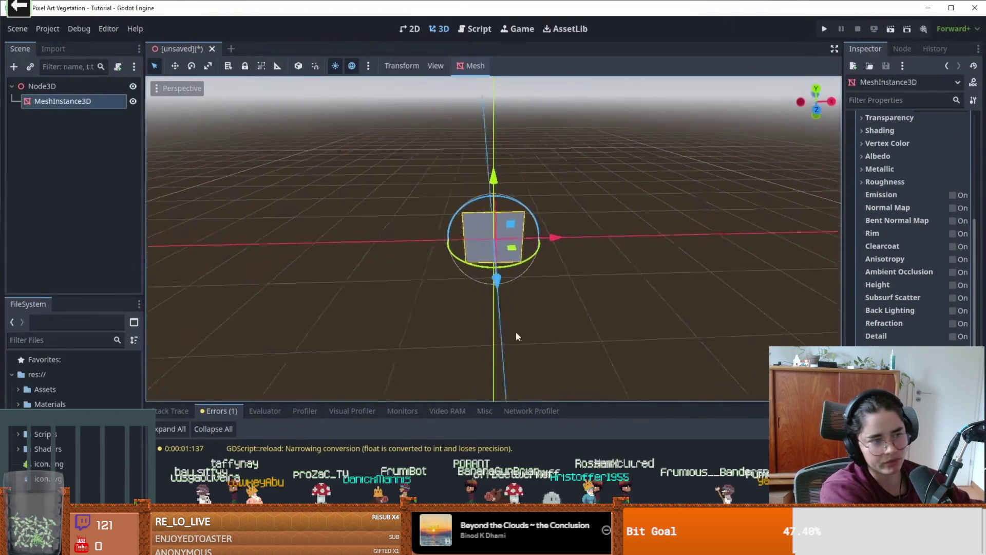
pyautogui.moveTo(515, 331)
pyautogui.mouseDown()
pyautogui.moveTo(741, 322)
pyautogui.moveTo(363, 335)
pyautogui.mouseUp()
pyautogui.click(493, 239)
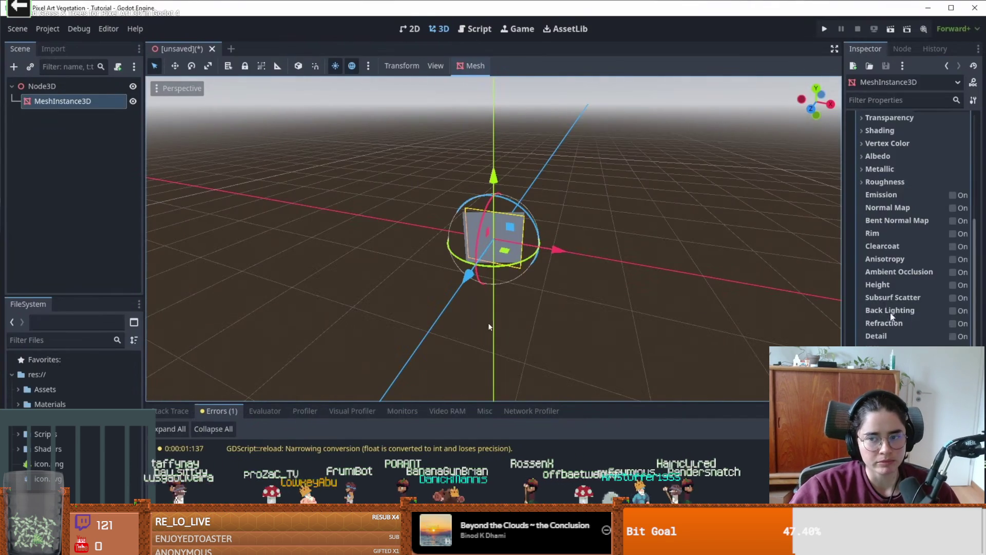
pyautogui.scroll(5, 893, 313)
pyautogui.rightClick(936, 210)
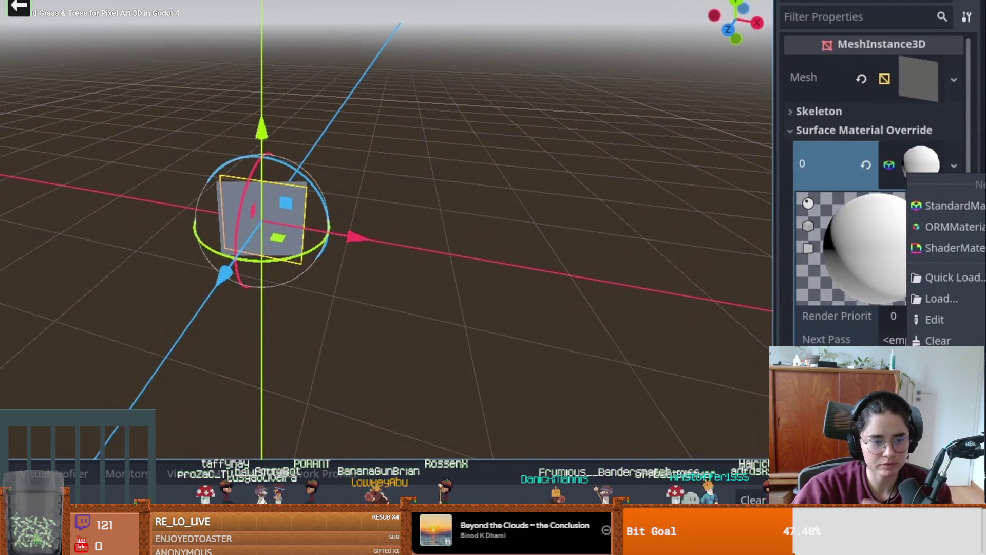
# Convert the billboard material to a ShaderMaterial and select its Y-Billboard code, lines 27–40.
pyautogui.click(954, 247)
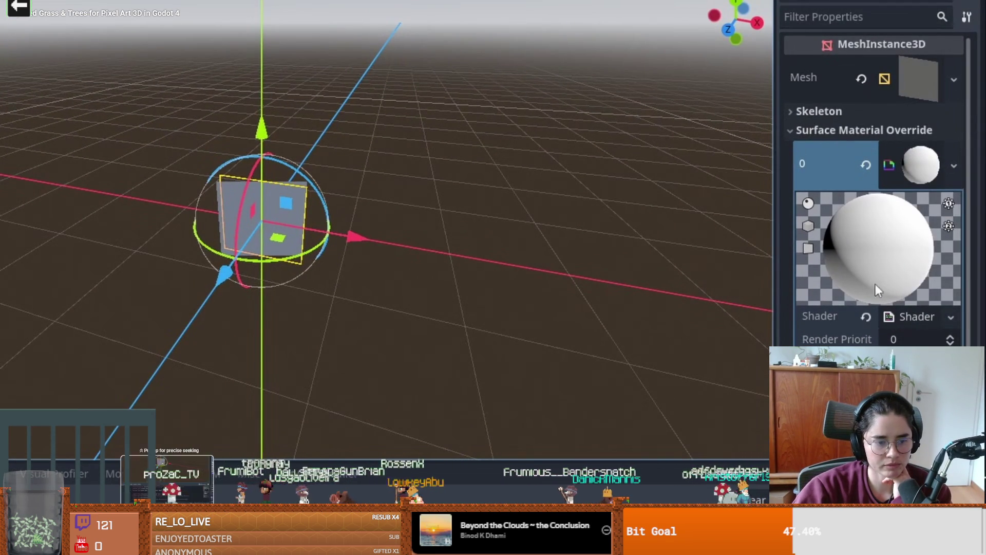
pyautogui.click(914, 318)
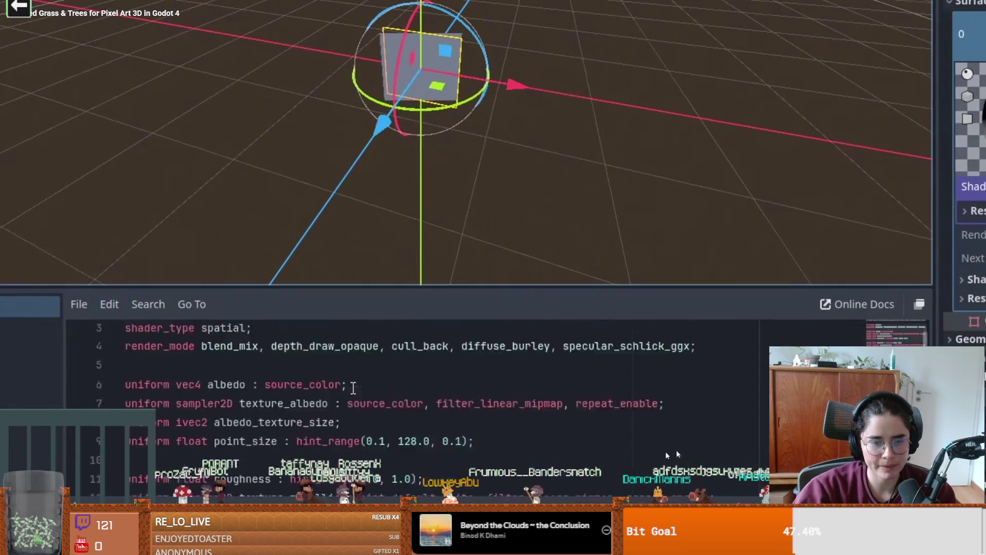
pyautogui.scroll(-5, 355, 385)
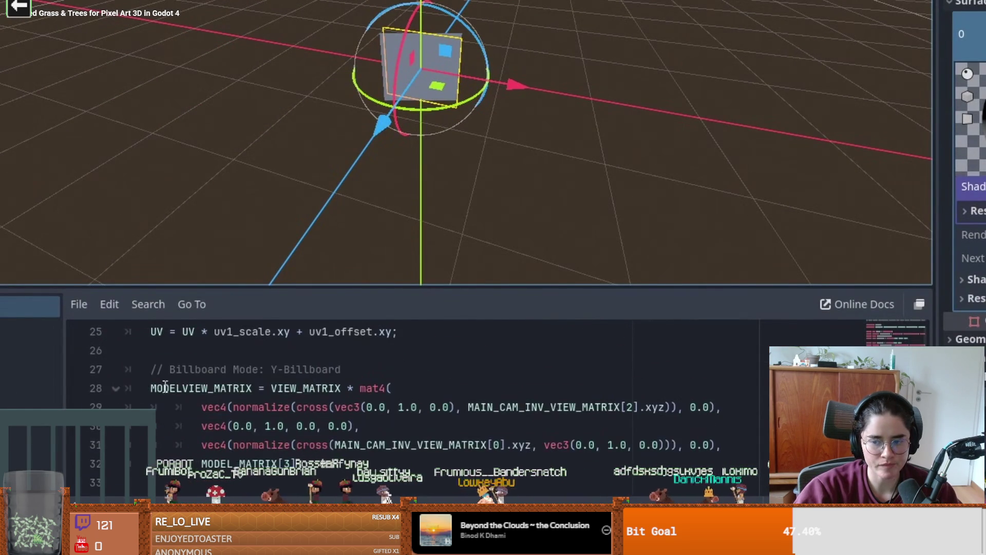
pyautogui.moveTo(148, 368)
pyautogui.mouseDown()
pyautogui.moveTo(308, 426)
pyautogui.moveTo(442, 406)
pyautogui.moveTo(496, 448)
pyautogui.mouseUp()
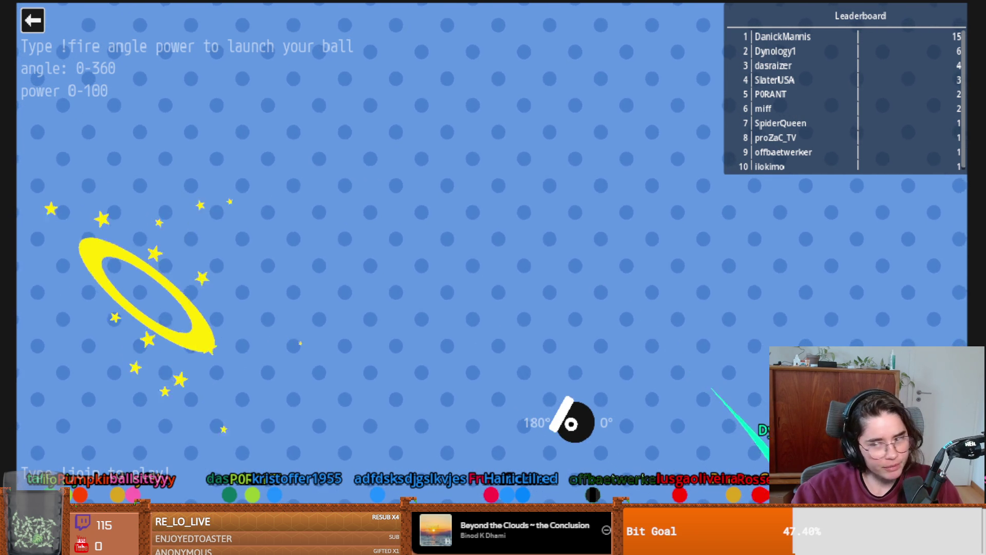
# Quit the Cannon game back to the game-selection screen.
pyautogui.click(32, 20)
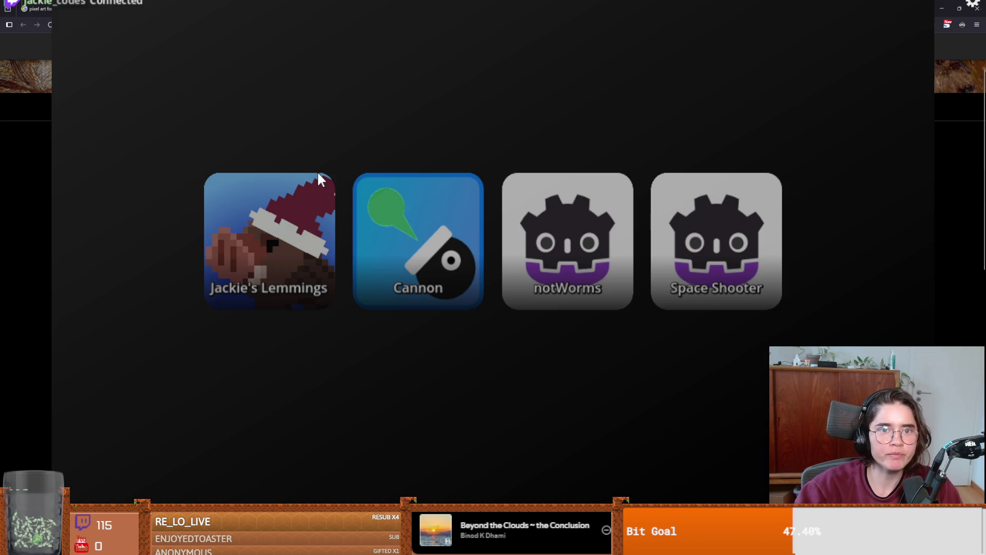
# Close the stream overlay's game-selection window with Alt+F4.
pyautogui.hotkey('alt', 'F4')
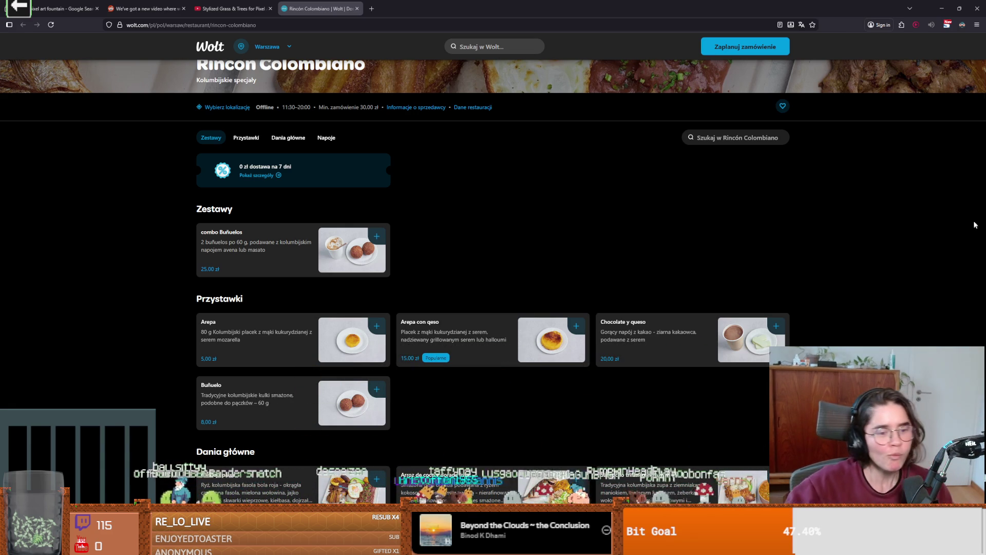
# Look over the Bandeja paisa dish details, then scroll around the Rincón Colombiano menu.
pyautogui.scroll(-4, 255, 313)
pyautogui.click(255, 314)
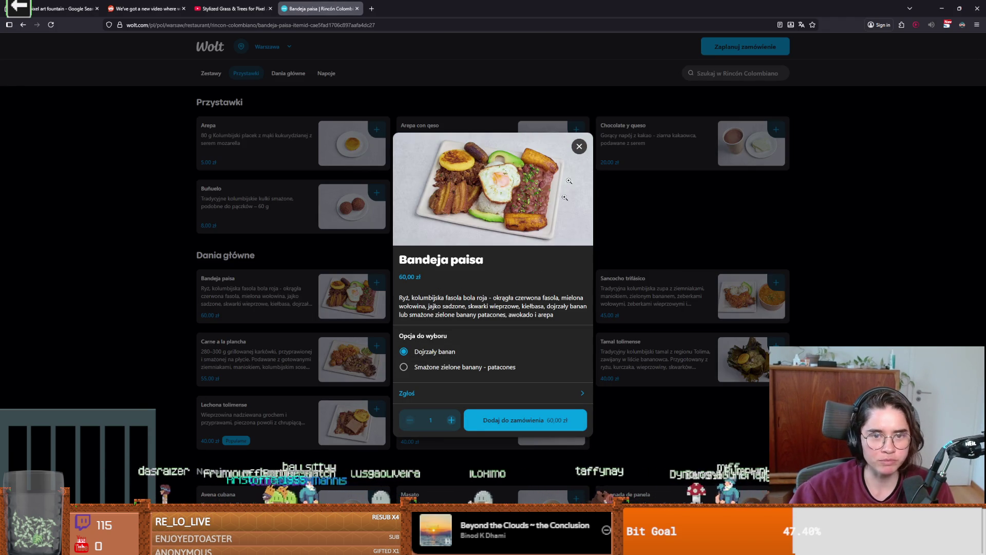
pyautogui.click(579, 145)
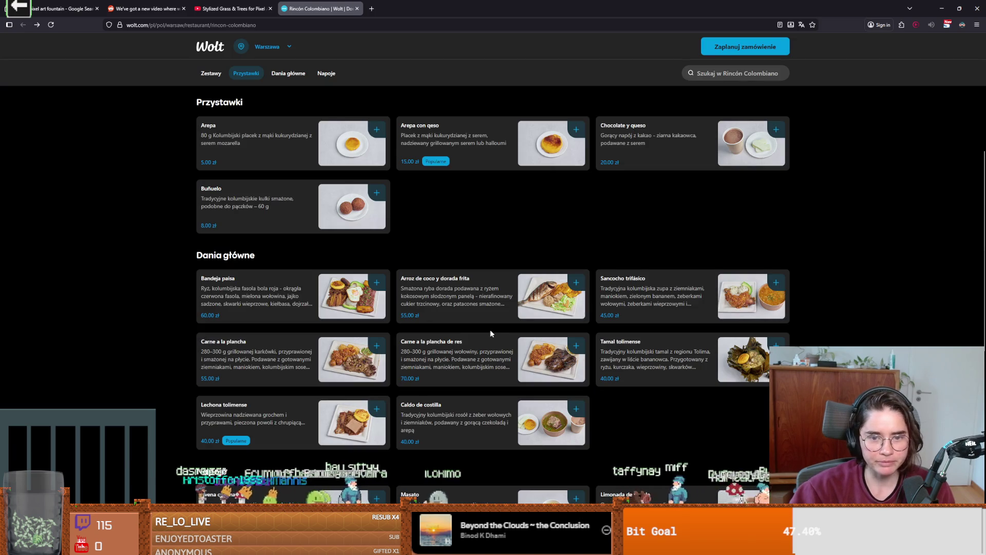
pyautogui.scroll(-3, 492, 332)
pyautogui.scroll(5, 492, 338)
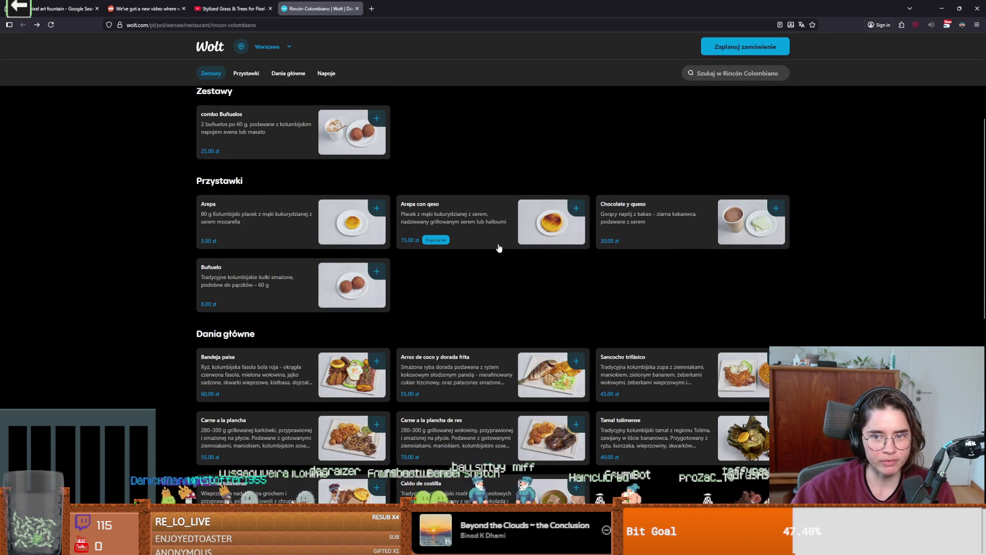
pyautogui.scroll(-2, 475, 272)
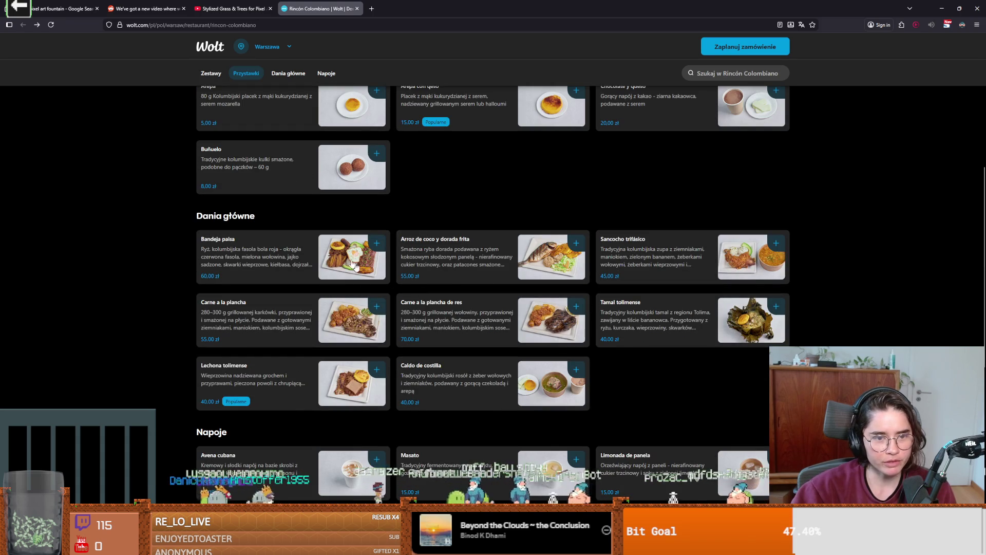
pyautogui.scroll(1, 347, 270)
# Review the Sancocho trifásico, Carne a la plancha and Carne a la plancha de res dishes.
pyautogui.click(647, 296)
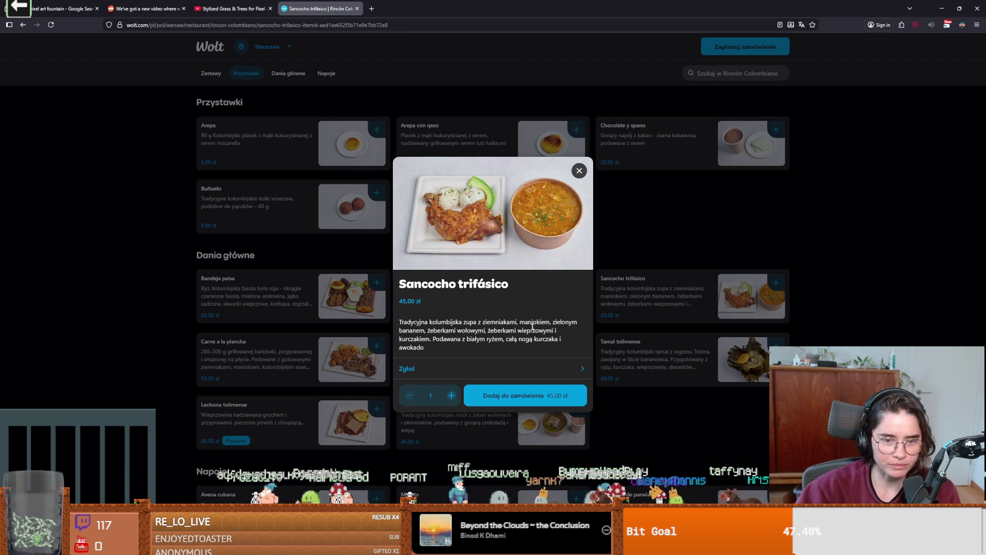
pyautogui.click(581, 168)
pyautogui.click(327, 363)
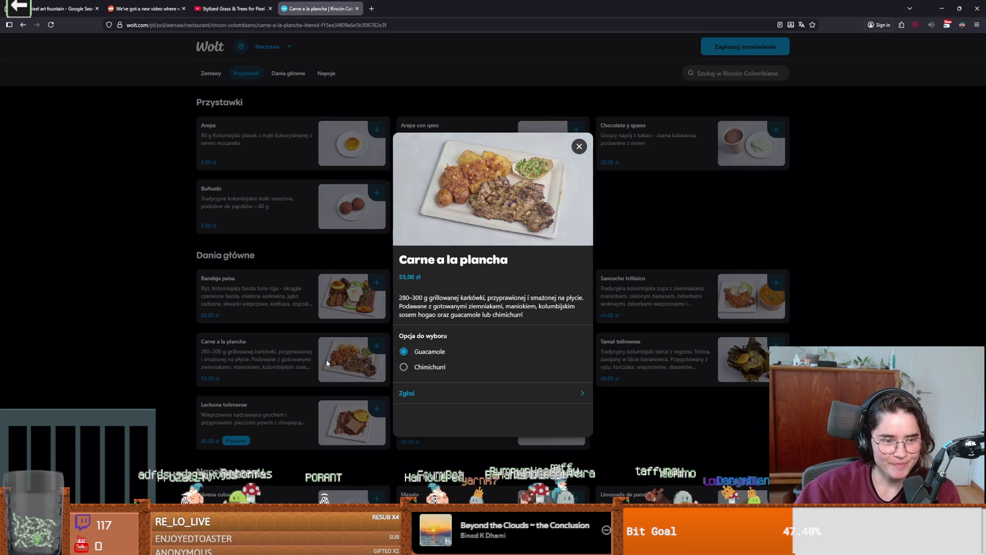
pyautogui.click(579, 148)
pyautogui.click(470, 347)
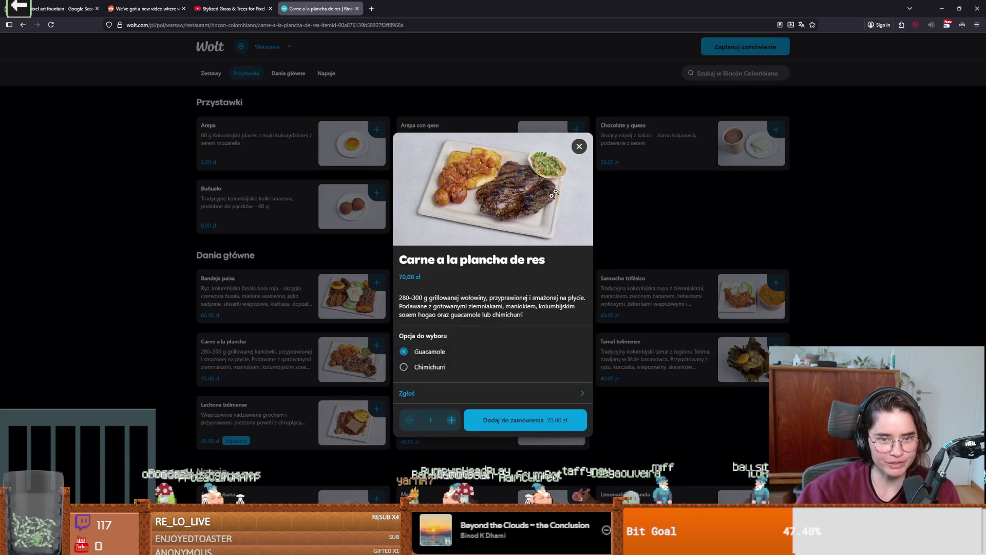
pyautogui.click(579, 147)
pyautogui.click(755, 308)
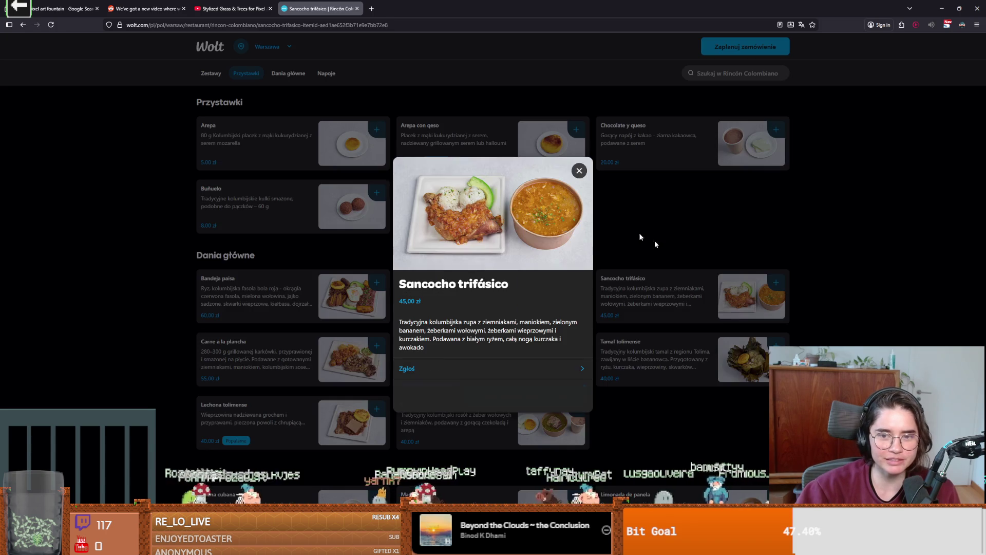
pyautogui.click(579, 170)
# Check the Tamal tolimense and Lechona tolimense dishes further down the menu.
pyautogui.scroll(-1, 641, 375)
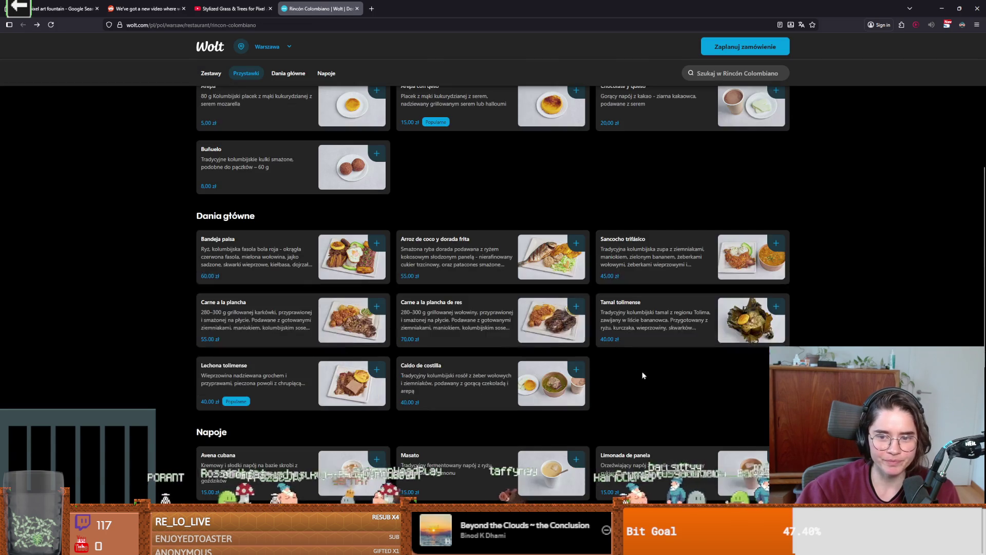
pyautogui.click(667, 322)
pyautogui.click(580, 170)
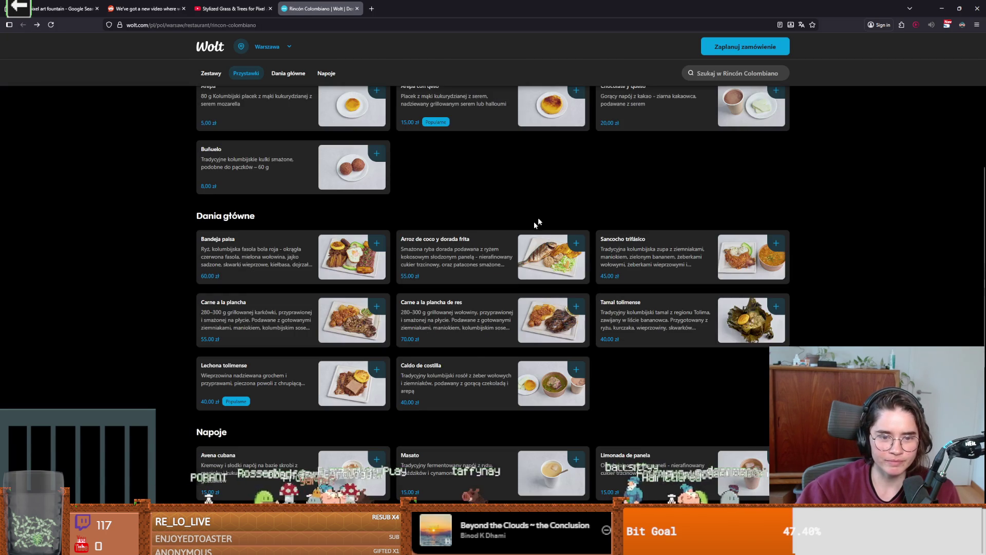
pyautogui.scroll(-1, 513, 288)
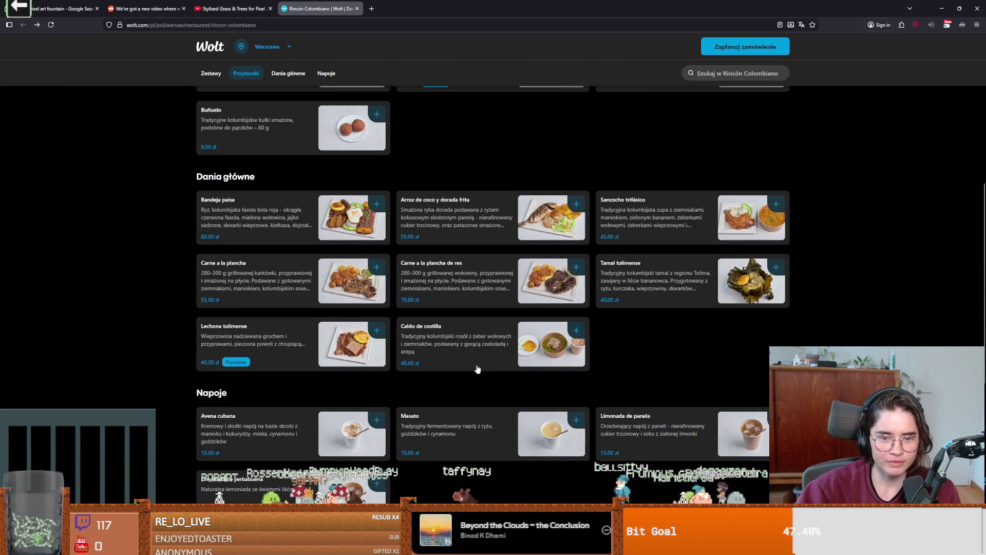
pyautogui.click(245, 338)
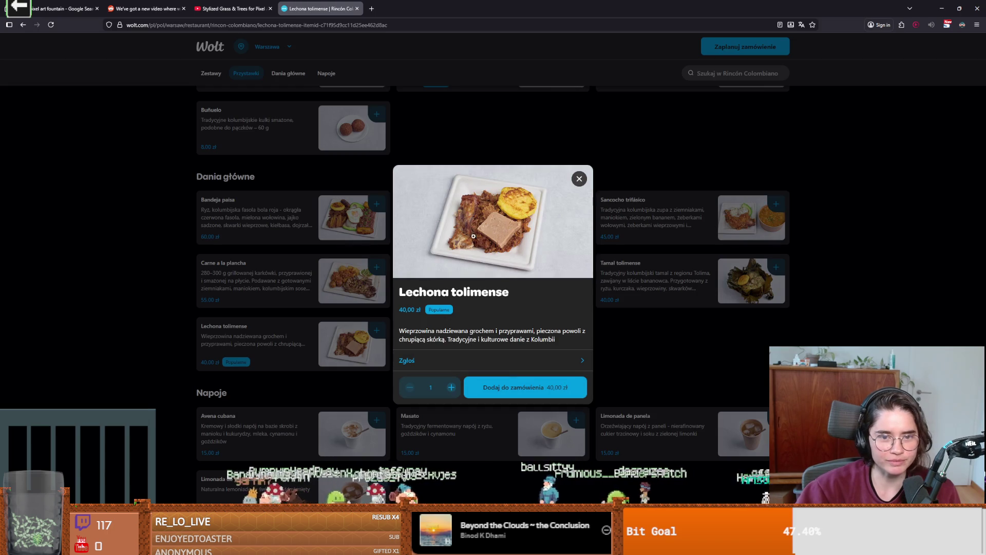
pyautogui.click(579, 180)
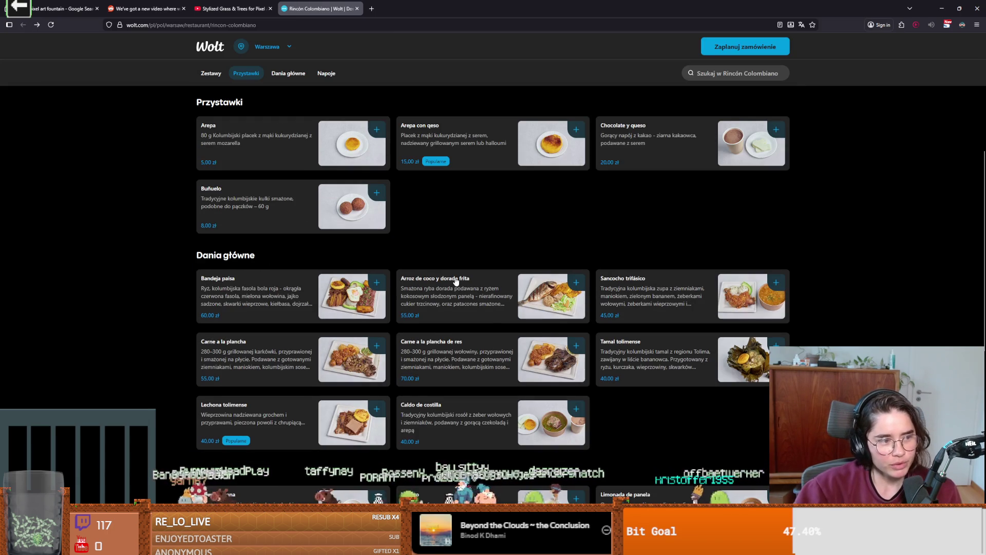
pyautogui.scroll(3, 457, 282)
pyautogui.scroll(-2, 377, 320)
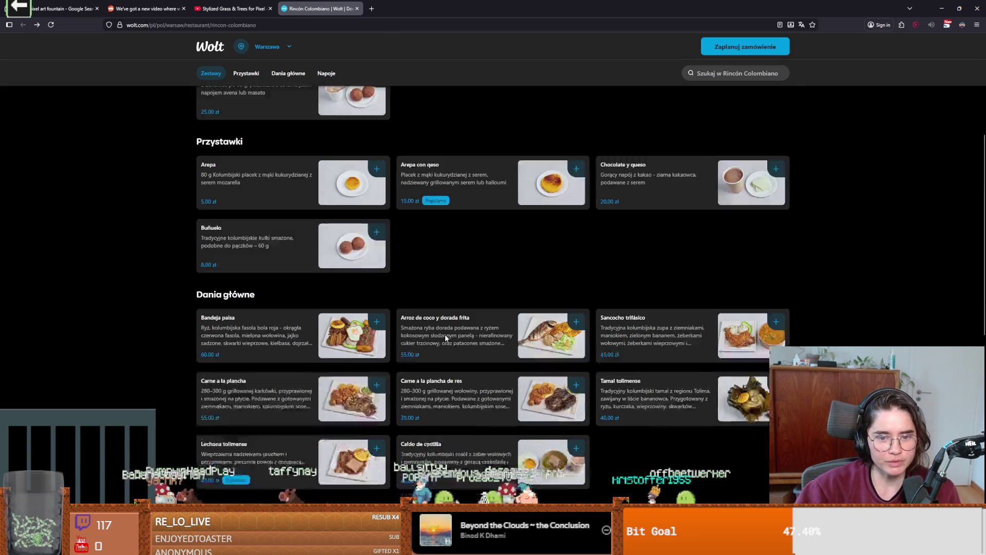
pyautogui.scroll(2, 443, 333)
pyautogui.scroll(1, 443, 334)
pyautogui.scroll(-2, 442, 334)
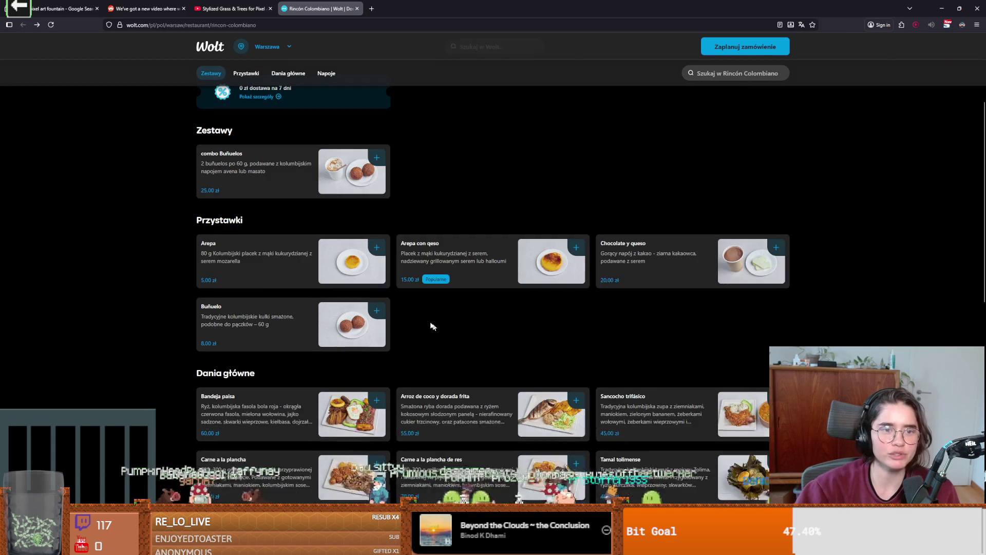
# Glance at Streamer.bot, then return to Wolt and reopen the Bandeja paisa details.
pyautogui.hotkey('alt', 'Tab')
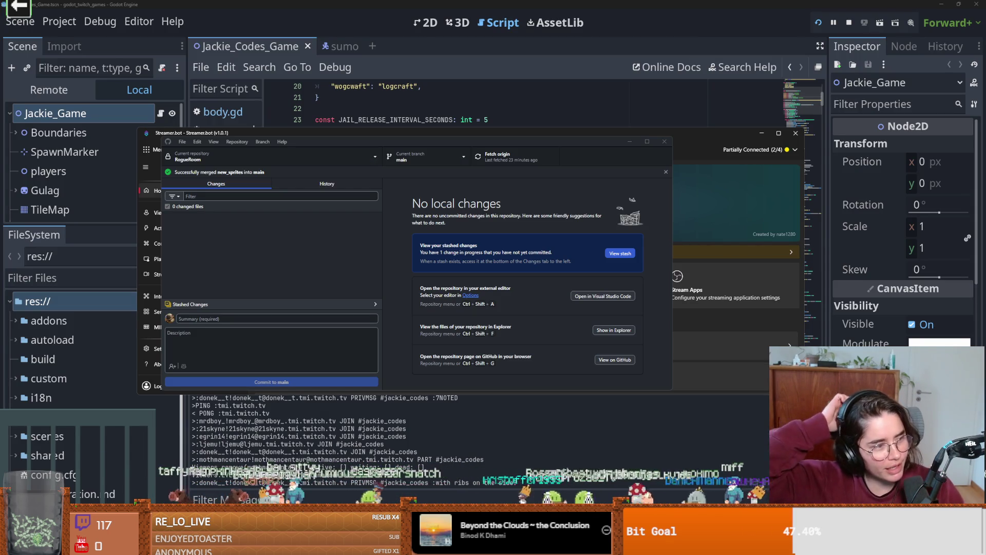
pyautogui.click(786, 188)
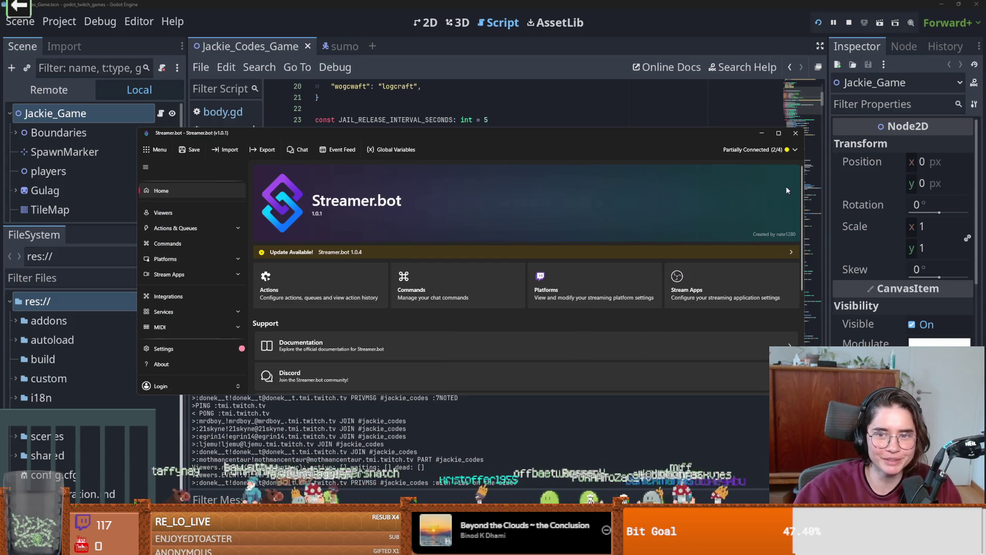
pyautogui.hotkey('alt', 'Tab')
pyautogui.scroll(-2, 354, 298)
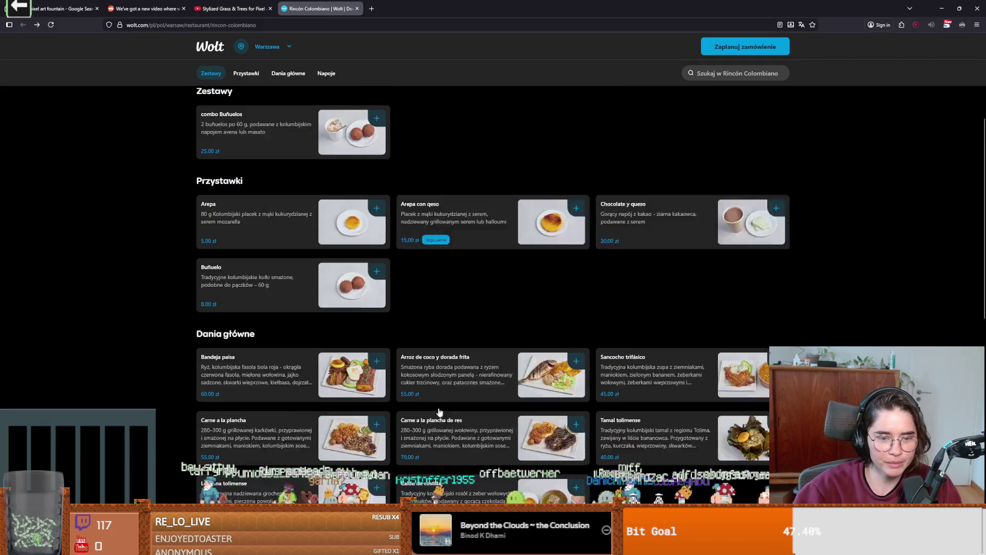
pyautogui.click(354, 298)
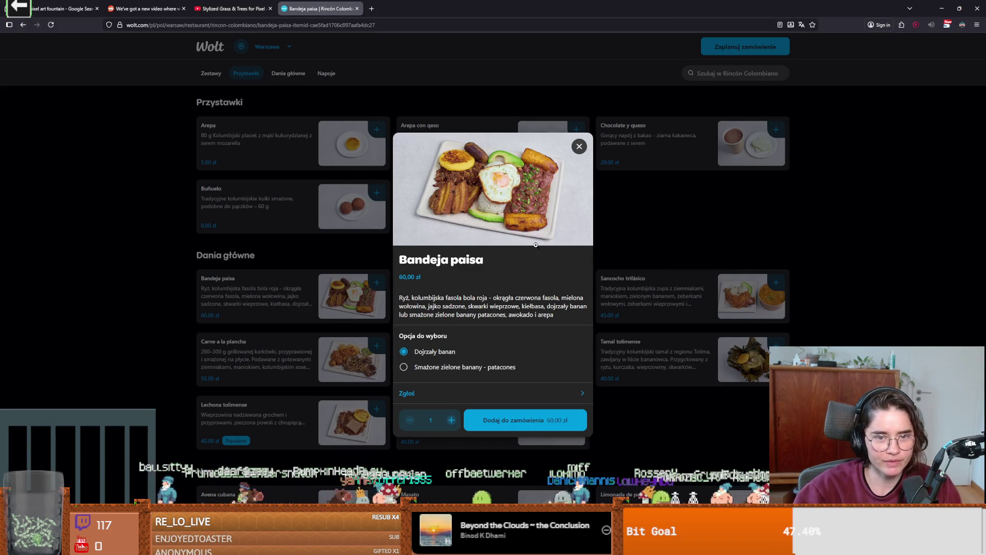
# Select the words Bandeja and paisa in the dish title.
pyautogui.tripleClick(484, 260)
pyautogui.click(447, 266)
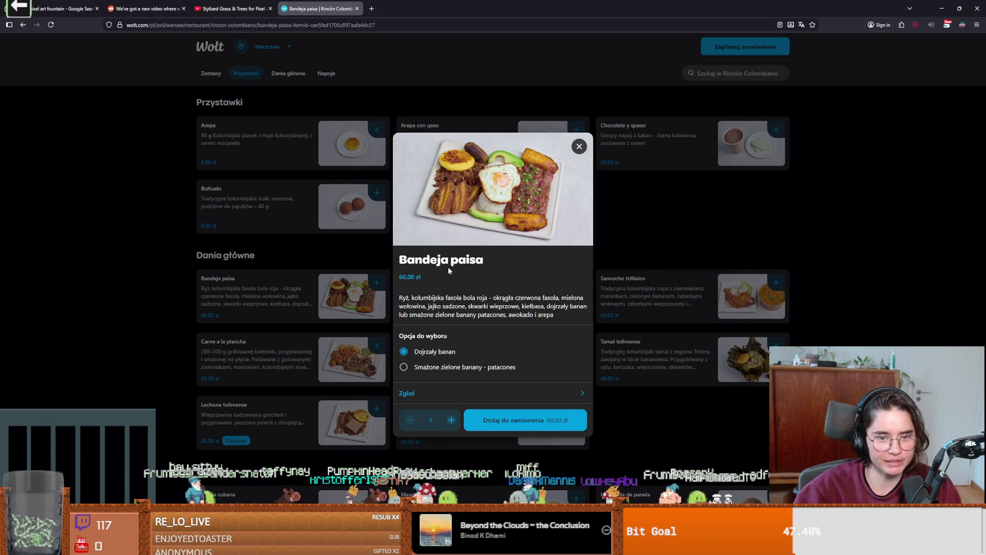
pyautogui.moveTo(406, 263); pyautogui.dragTo(452, 262)
pyautogui.click(451, 262)
pyautogui.doubleClick(444, 262)
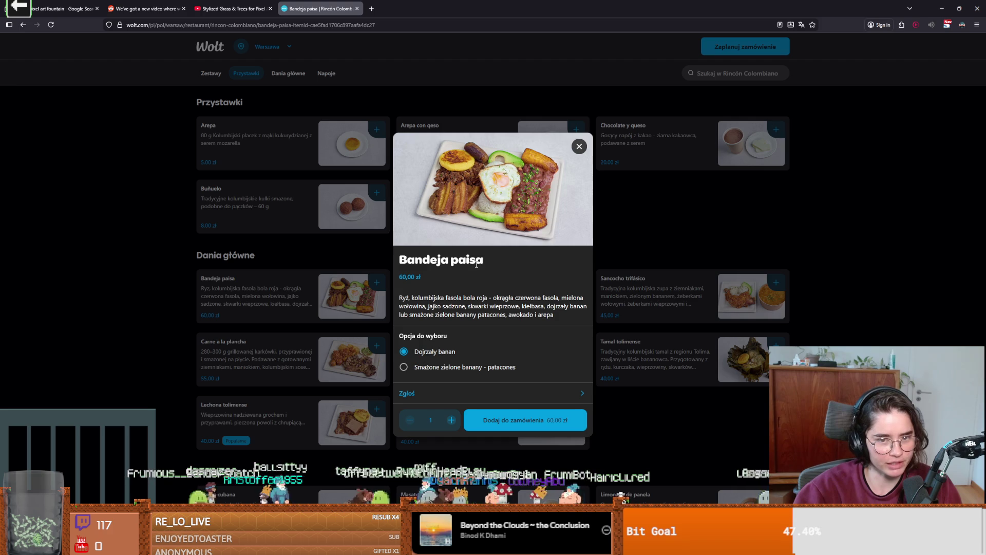
pyautogui.doubleClick(473, 261)
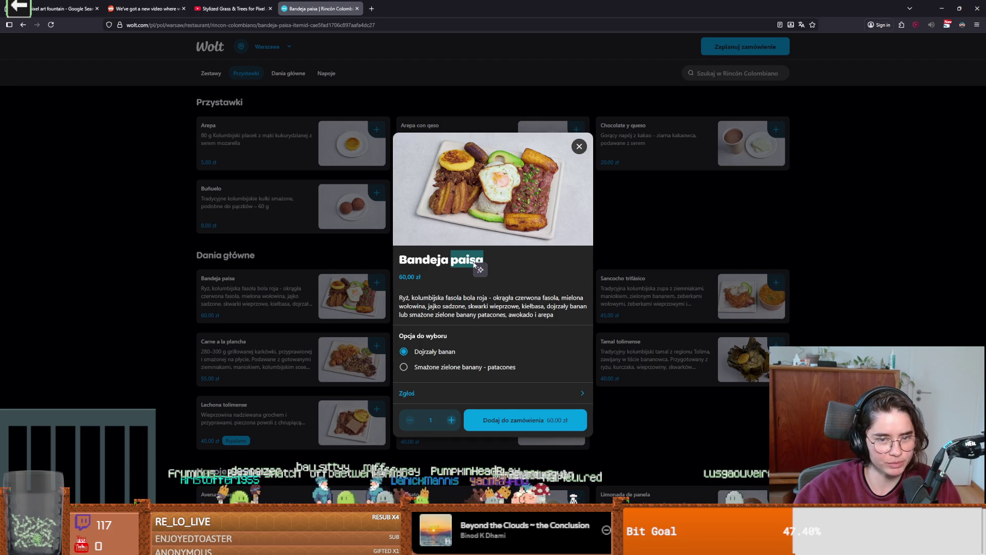
pyautogui.click(506, 263)
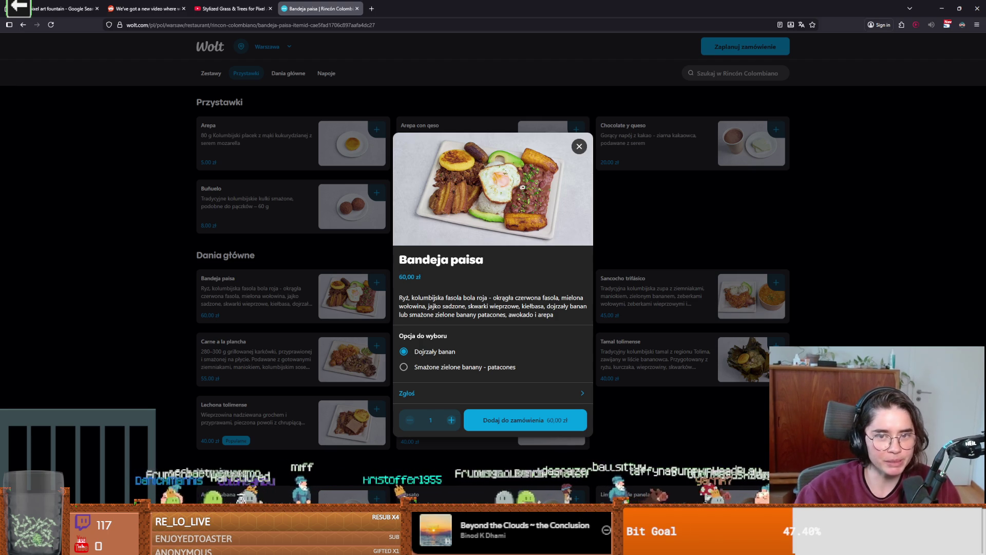
# Close the Bandeja paisa details, scroll to the top, and switch back to Godot.
pyautogui.click(579, 146)
pyautogui.scroll(5, 460, 252)
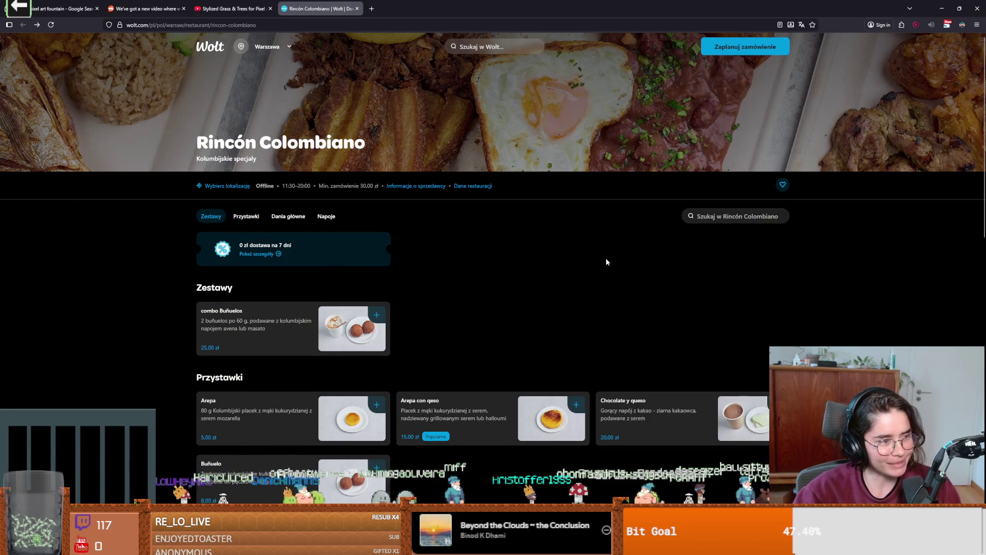
pyautogui.hotkey('alt', 'Tab')
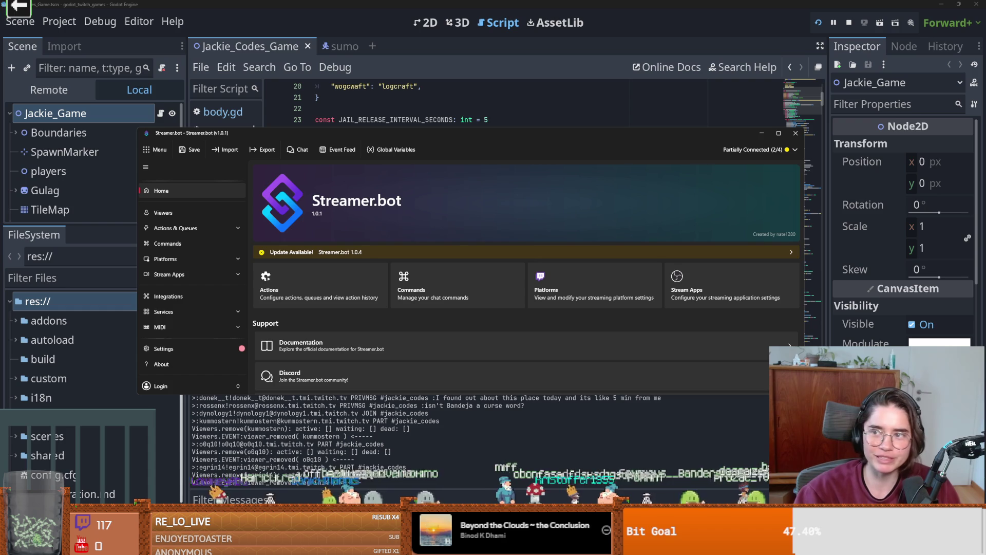
# Bring Godot over Streamer.bot, place the cursor on script lines 38 then 35, and open the Project Manager.
pyautogui.click(644, 439)
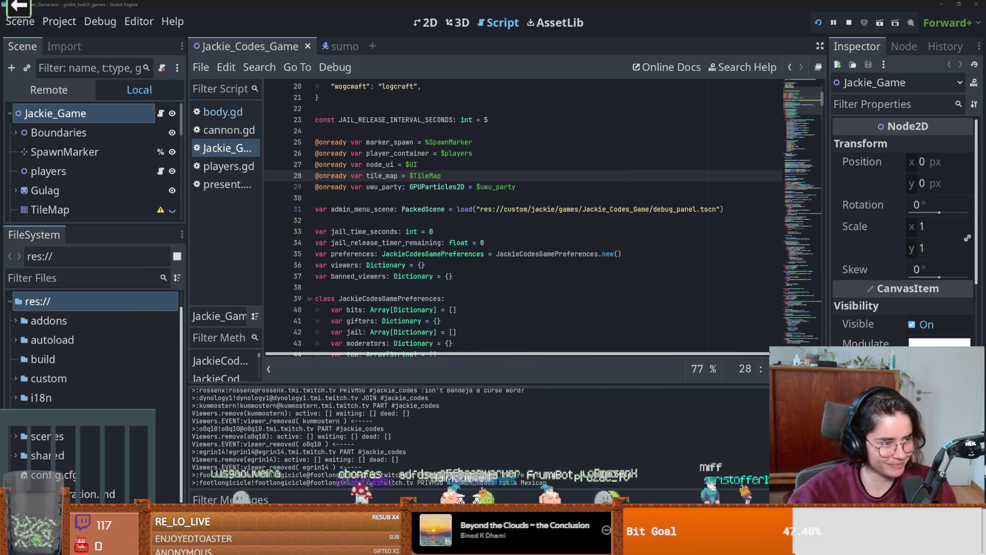
pyautogui.click(494, 289)
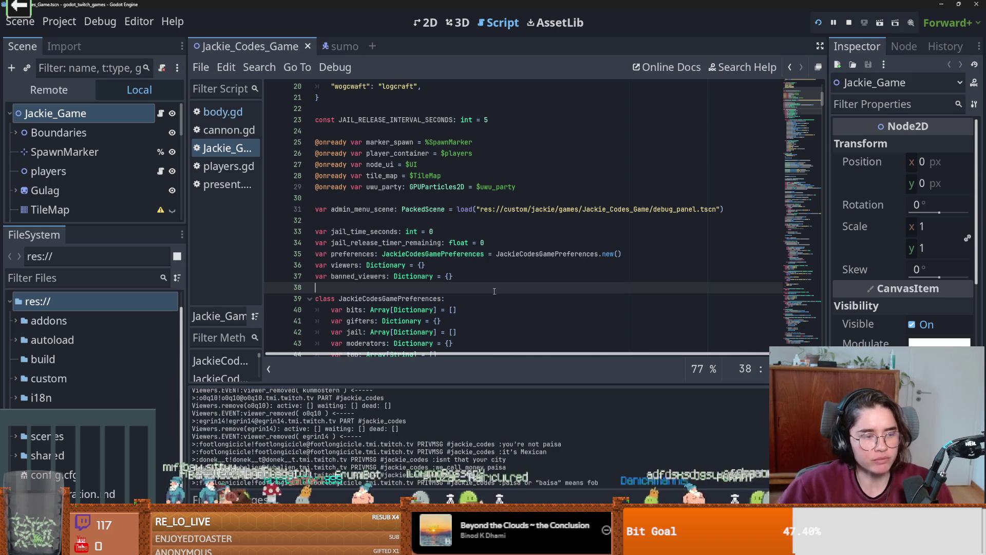
pyautogui.click(451, 253)
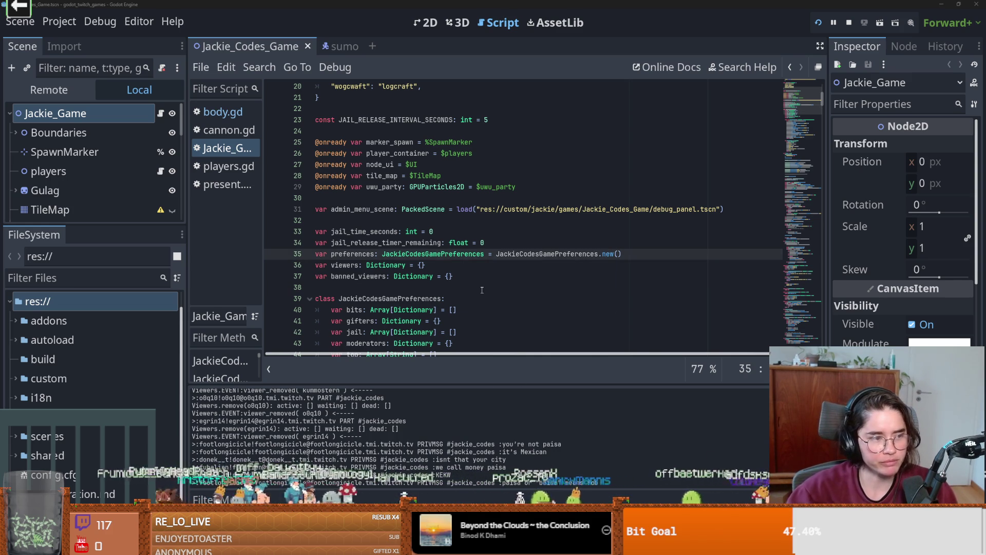
pyautogui.press('F5')
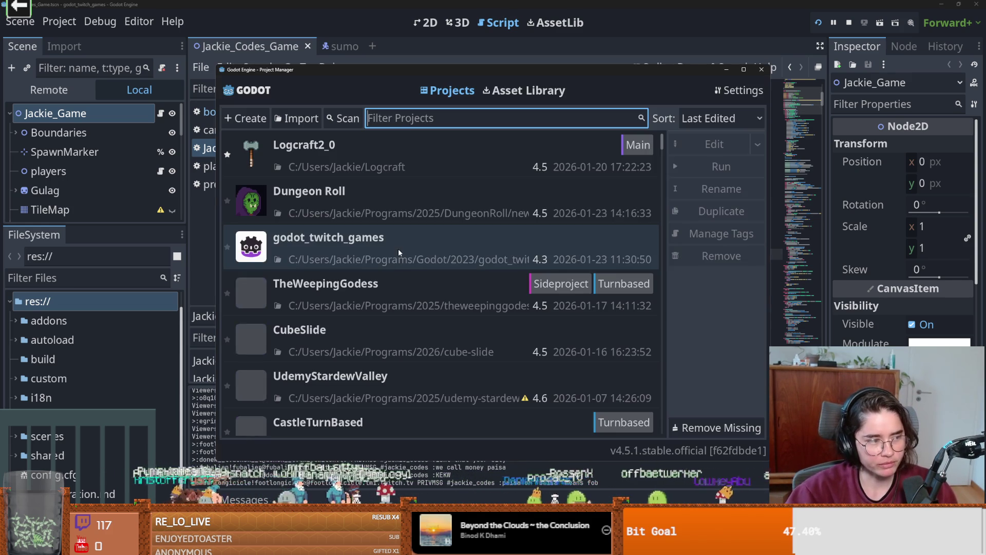
# Load the Dungeon Roll project and confirm in GitHub Desktop that main is the current branch.
pyautogui.hotkey('alt', 'F4')
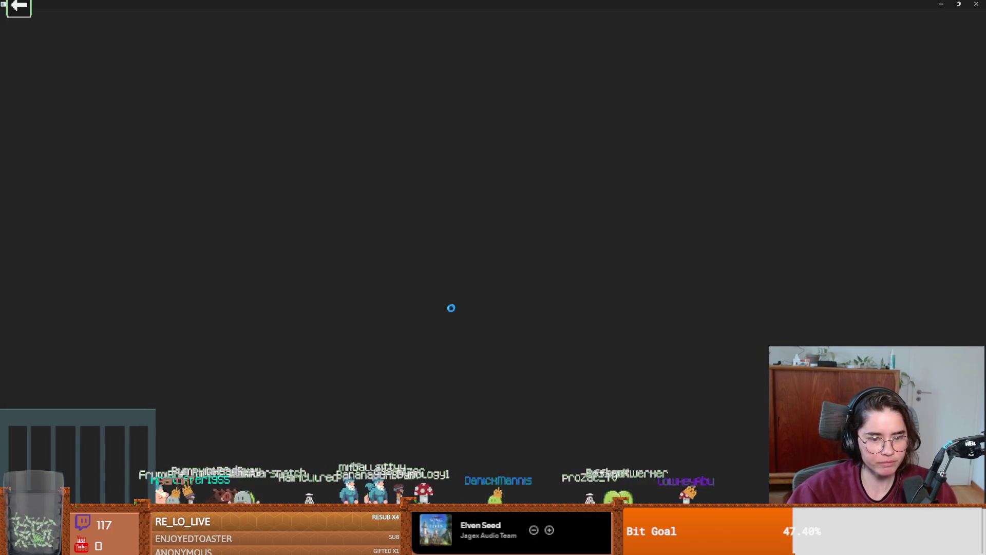
pyautogui.hotkey('alt', 'Tab')
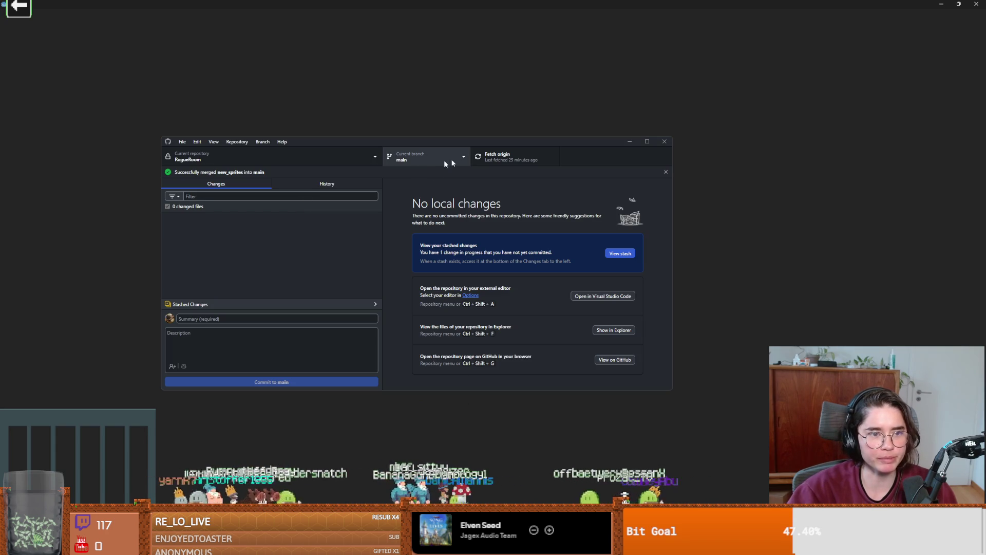
pyautogui.click(408, 157)
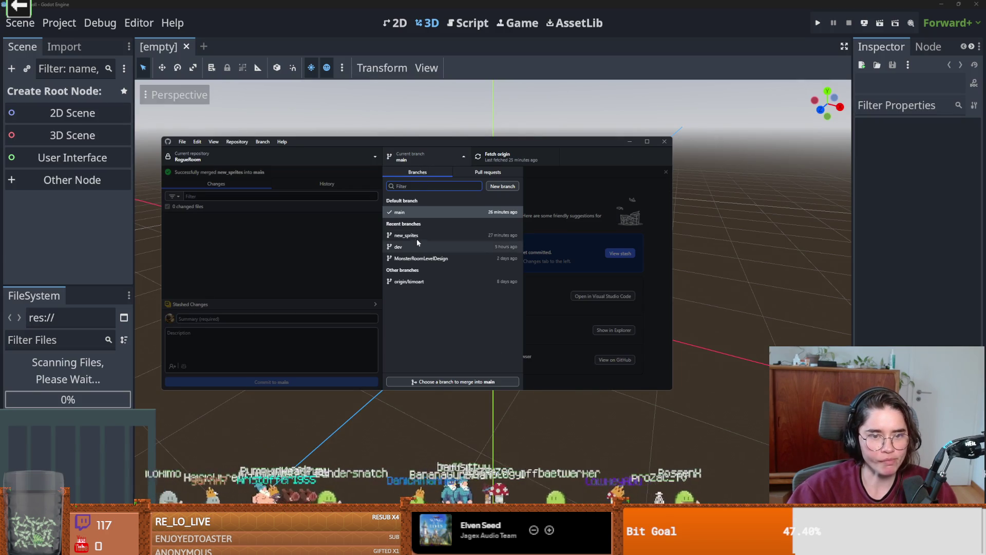
pyautogui.click(585, 189)
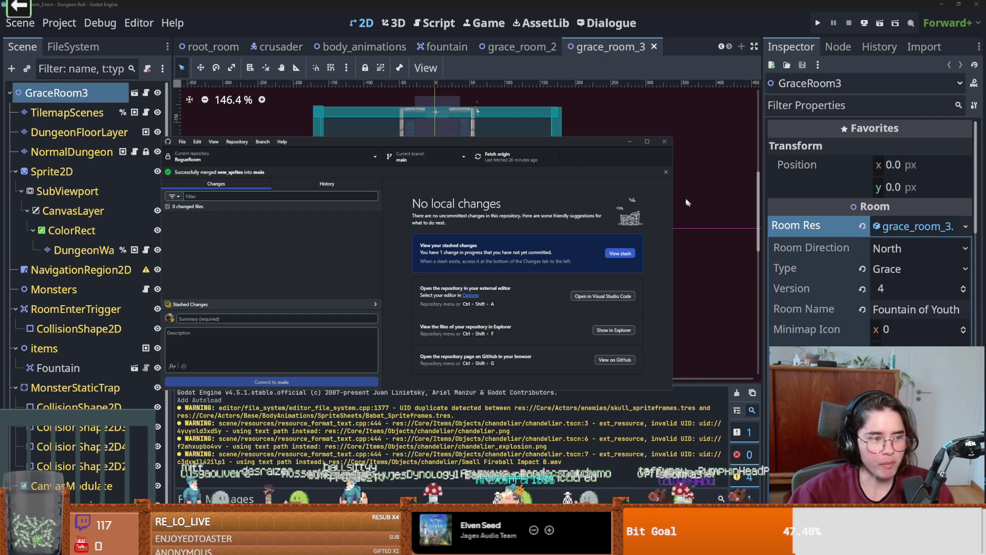
# Save the Godot scene and view the babat shadows commit in GitHub Desktop's history.
pyautogui.click(704, 173)
pyautogui.hotkey('ctrl', 's')
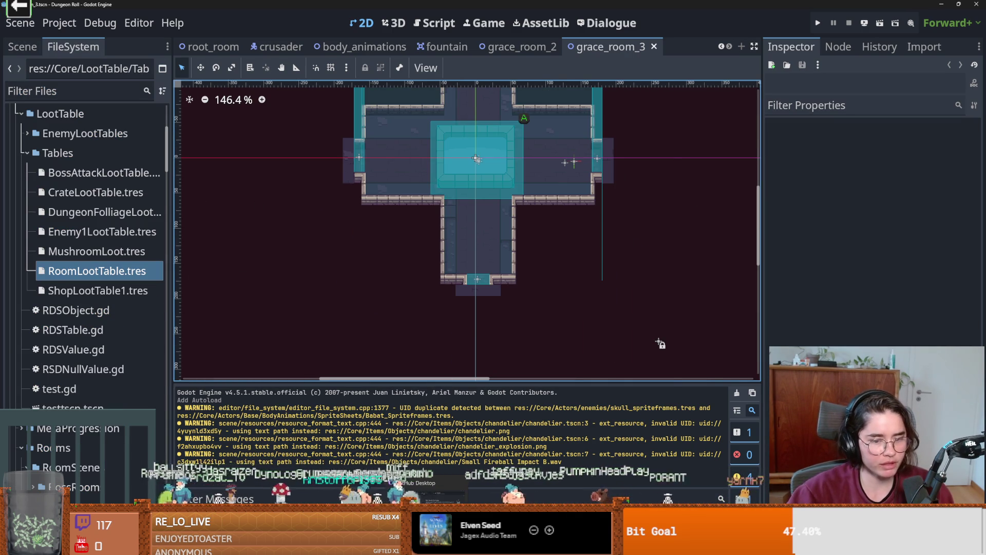
pyautogui.hotkey('alt', 'Tab')
pyautogui.click(317, 183)
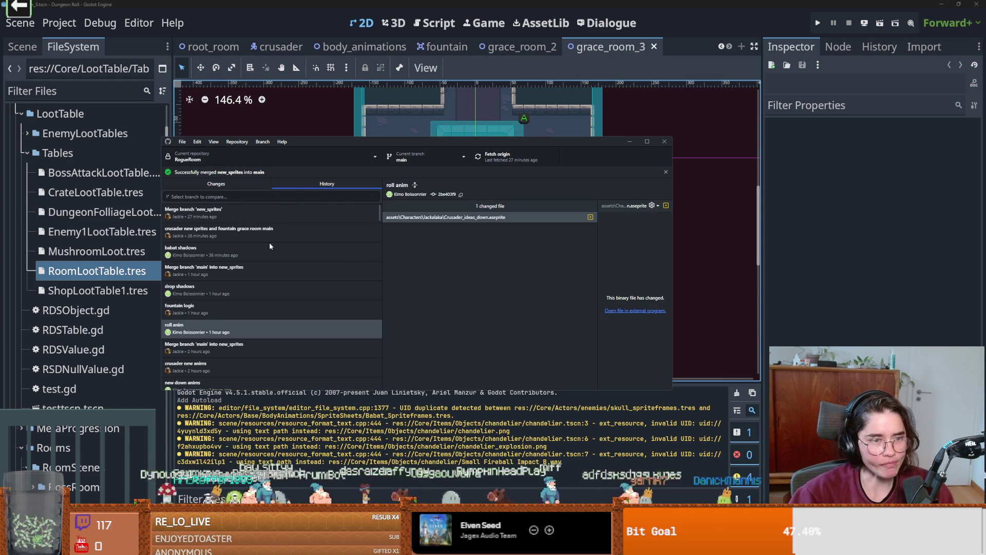
pyautogui.click(239, 254)
# Reveal the changed babat sprite file in File Explorer and open babat.aseprite.
pyautogui.rightClick(464, 218)
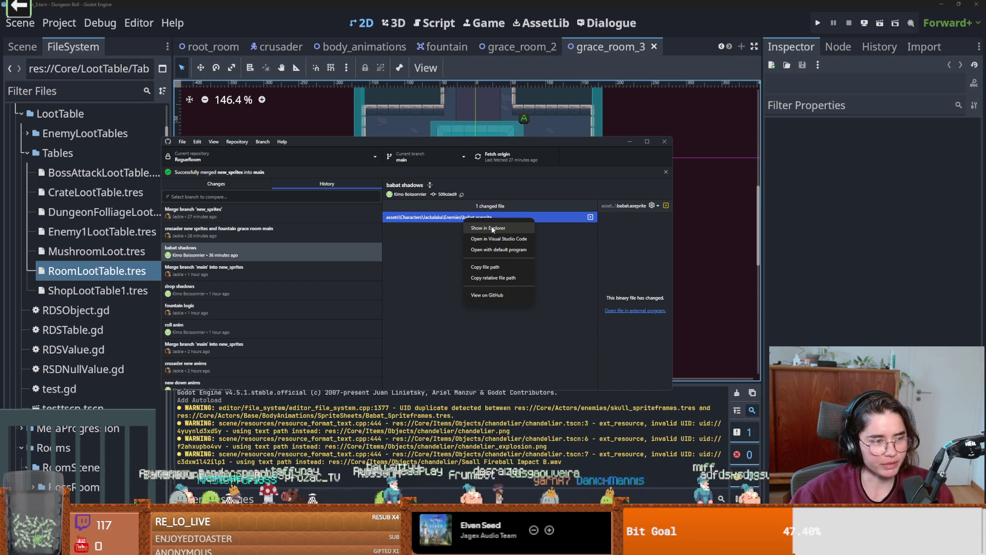
pyautogui.click(484, 228)
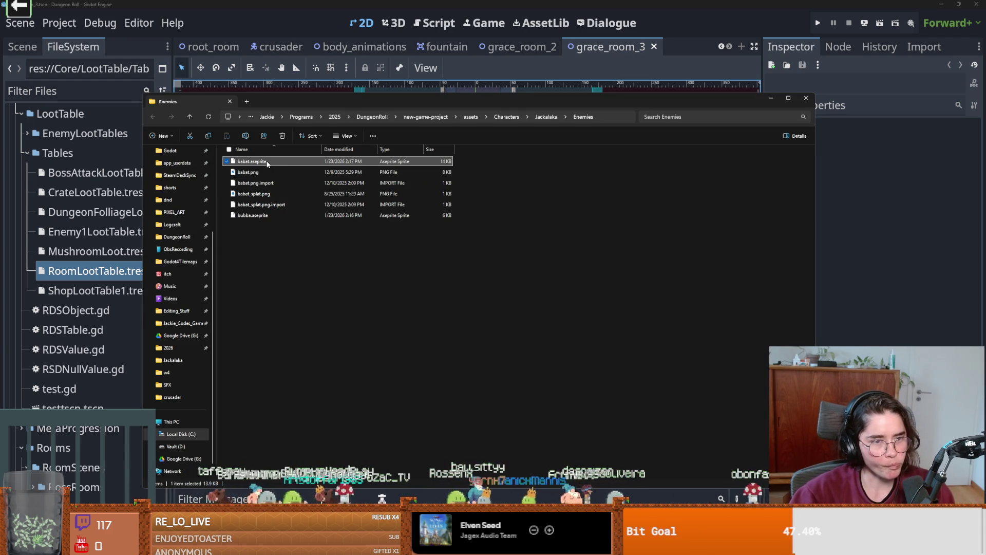
pyautogui.press('Return')
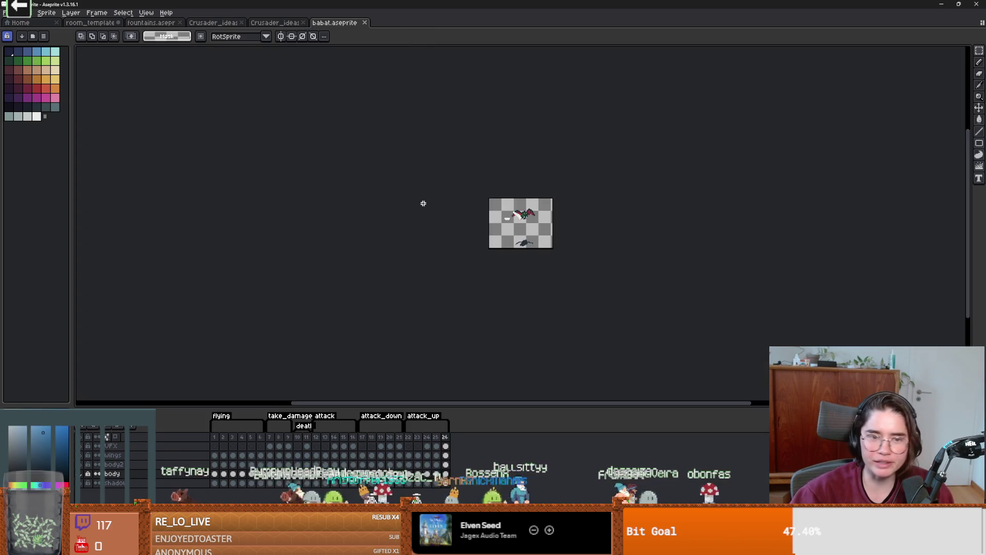
# Play the babat flying animation, view the death frame and attack_down frame 17, then open File.
pyautogui.click(215, 437)
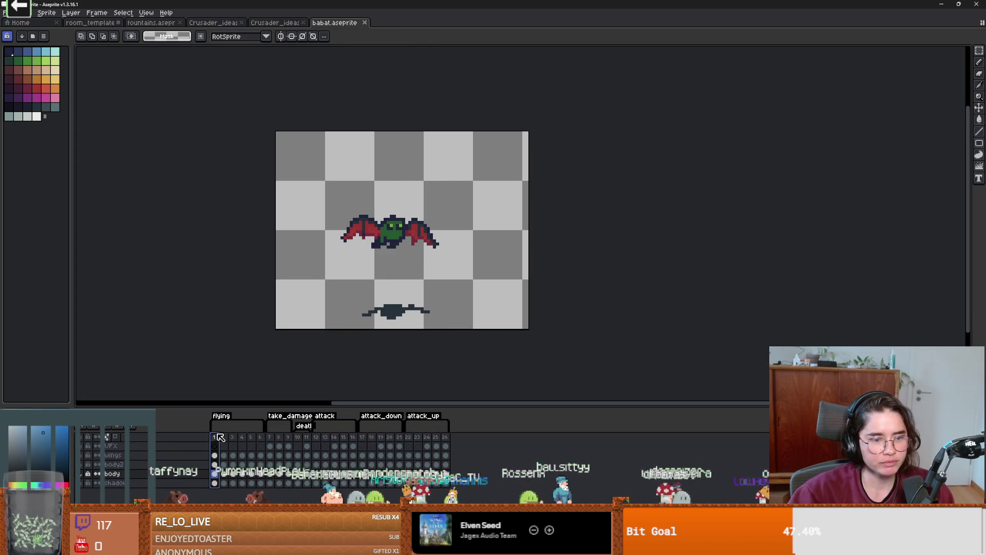
pyautogui.press('Return')
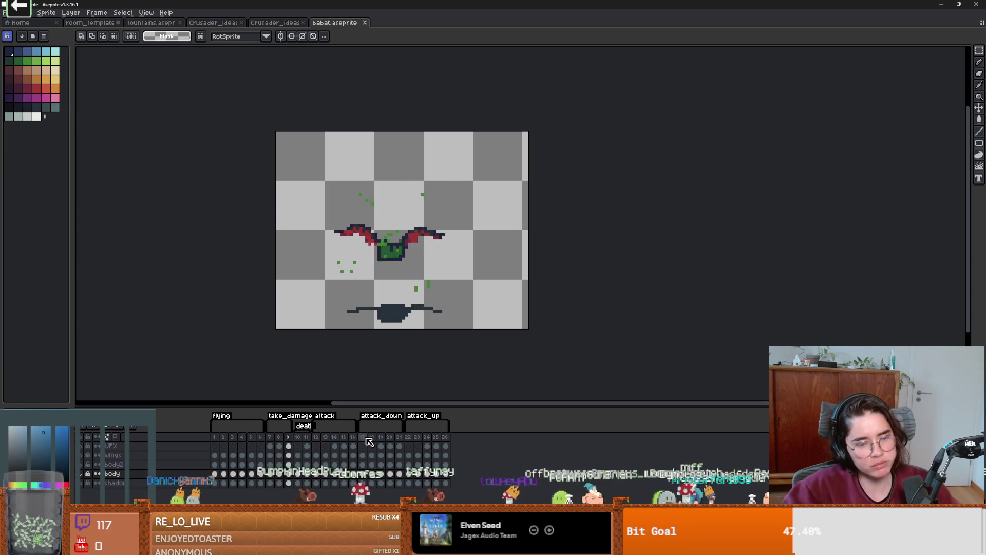
pyautogui.click(301, 439)
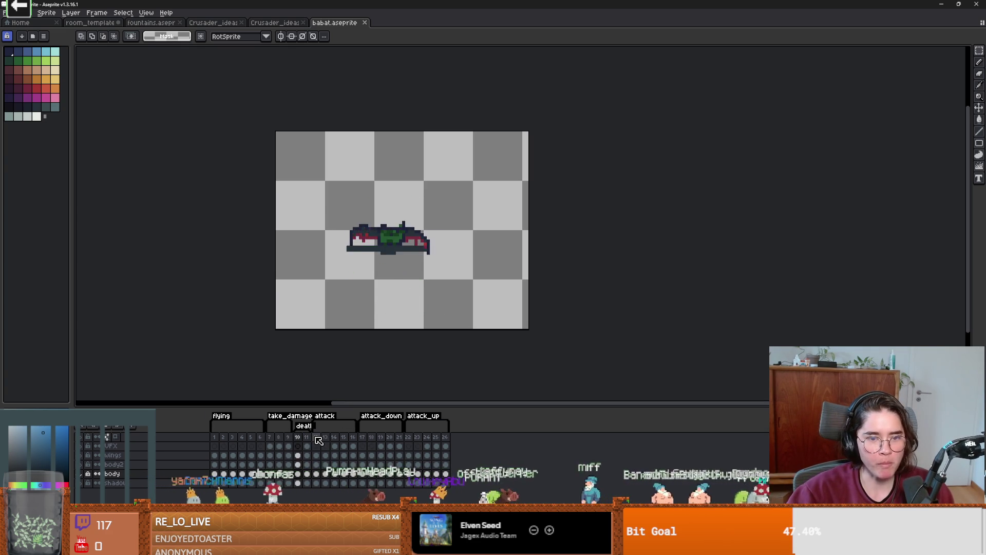
pyautogui.click(370, 437)
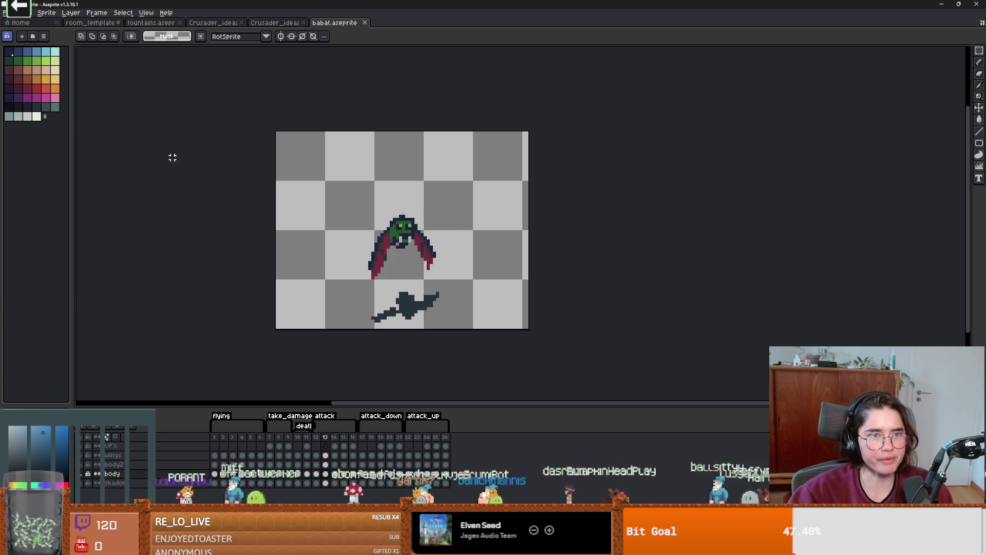
pyautogui.click(5, 13)
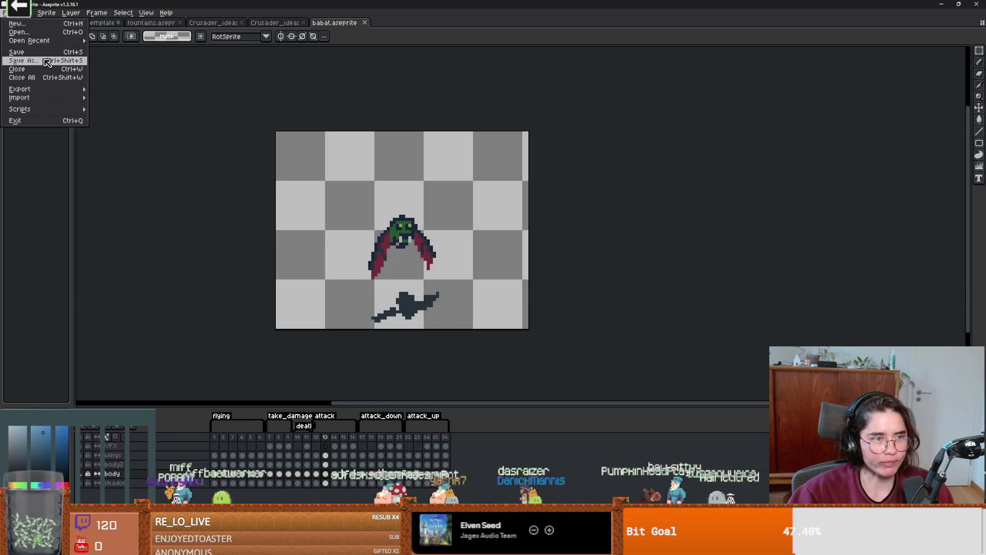
# Export the sprite sheet with its output file set to baby_babat.png.
pyautogui.moveTo(21, 89)
pyautogui.click(128, 97)
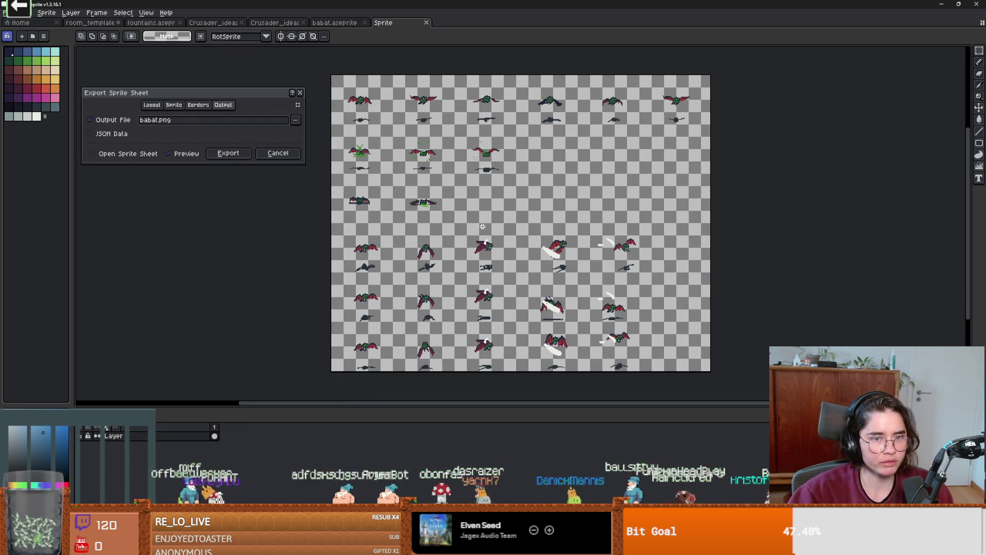
pyautogui.click(296, 120)
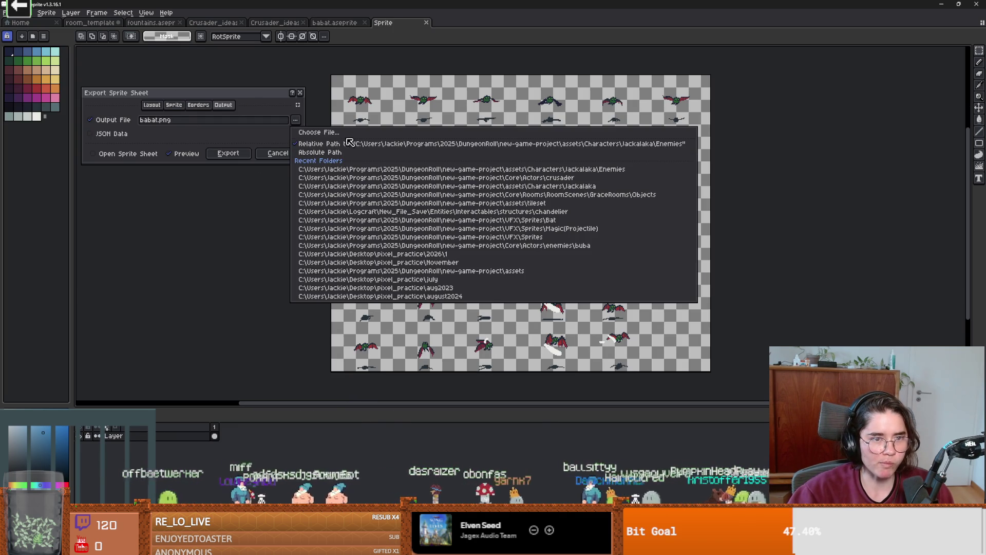
pyautogui.click(374, 132)
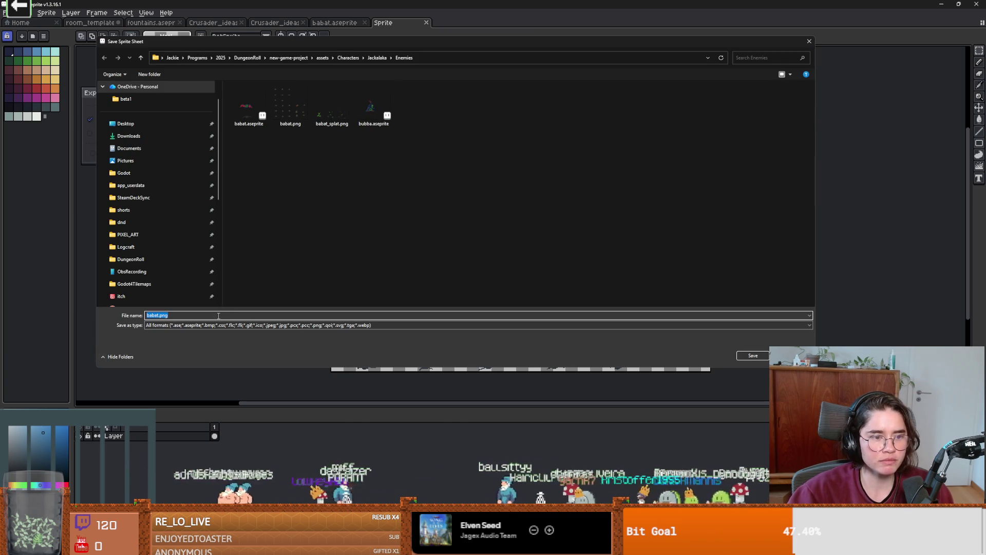
pyautogui.write('baby_ba')
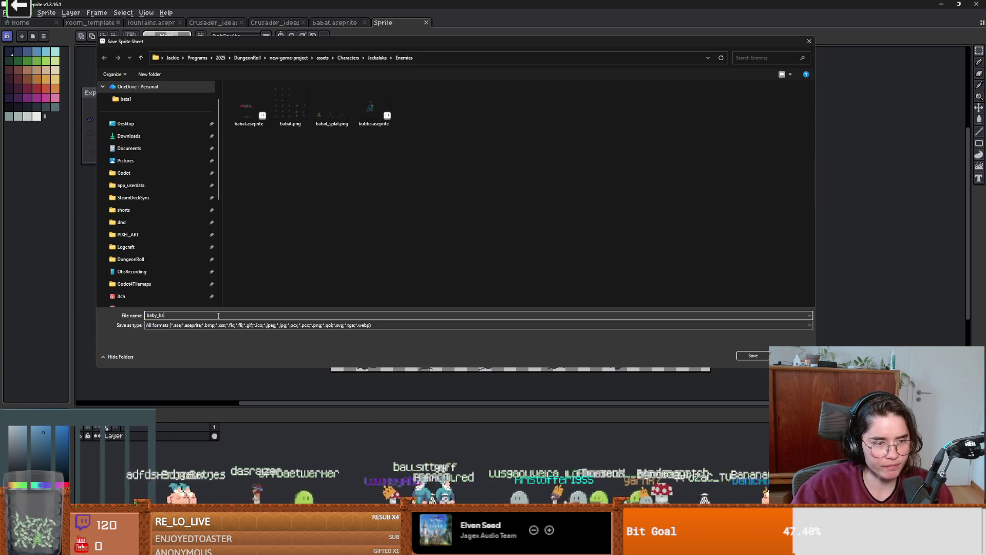
pyautogui.write('bat')
pyautogui.press('Return')
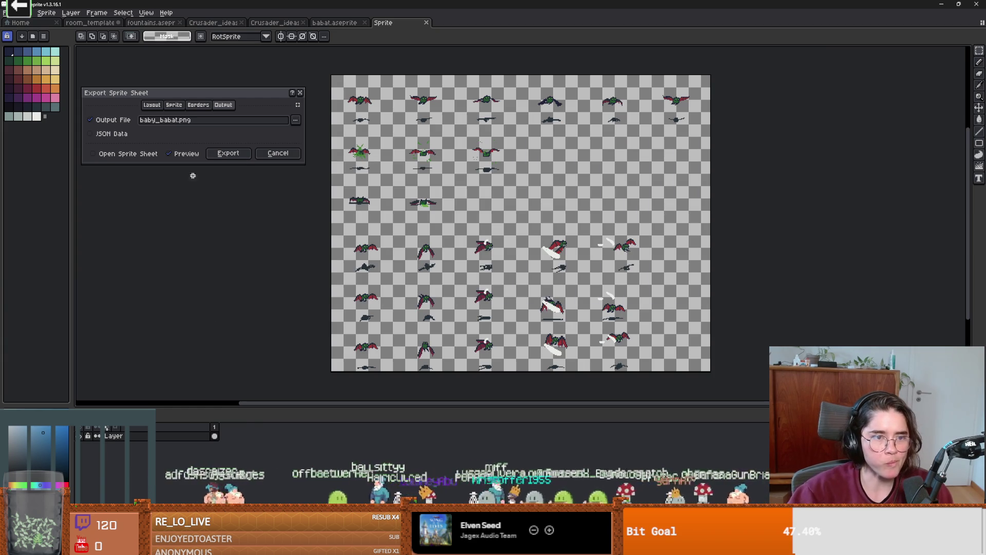
pyautogui.click(229, 154)
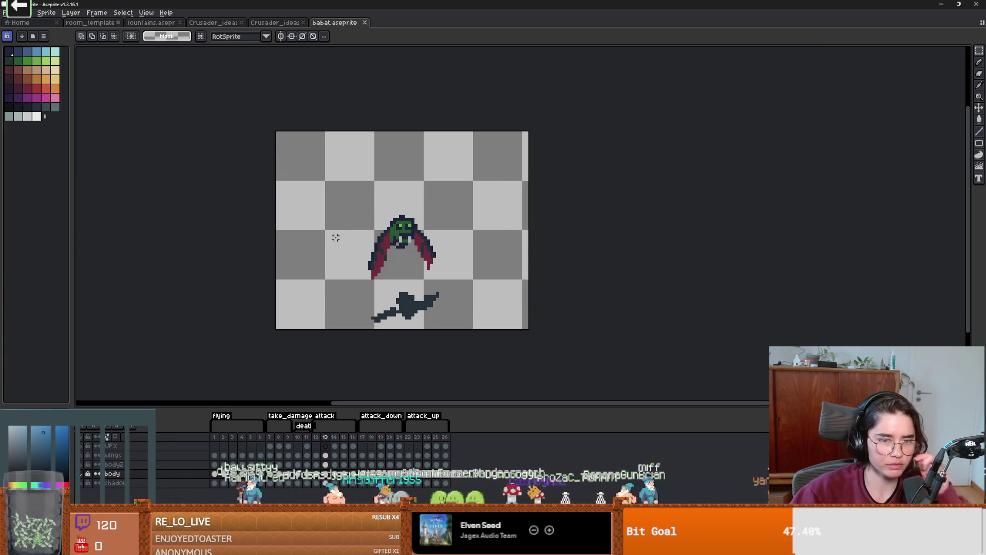
pyautogui.moveTo(688, 315)
pyautogui.mouseDown()
pyautogui.moveTo(611, 321)
pyautogui.moveTo(600, 332)
pyautogui.mouseUp()
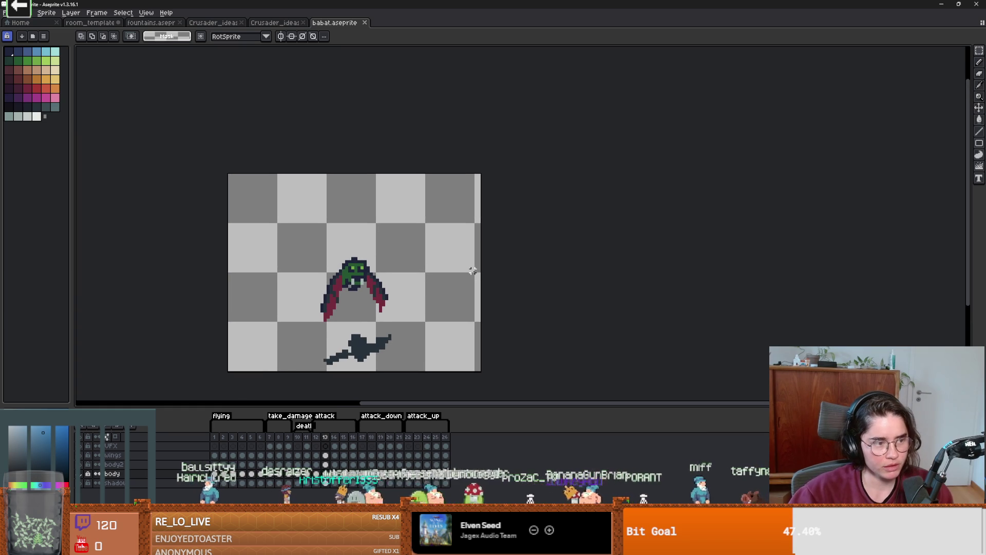
# Minimize Aseprite, confirm baby_babat.png is in Enemies, close Explorer and return to Godot.
pyautogui.press('super+Down')
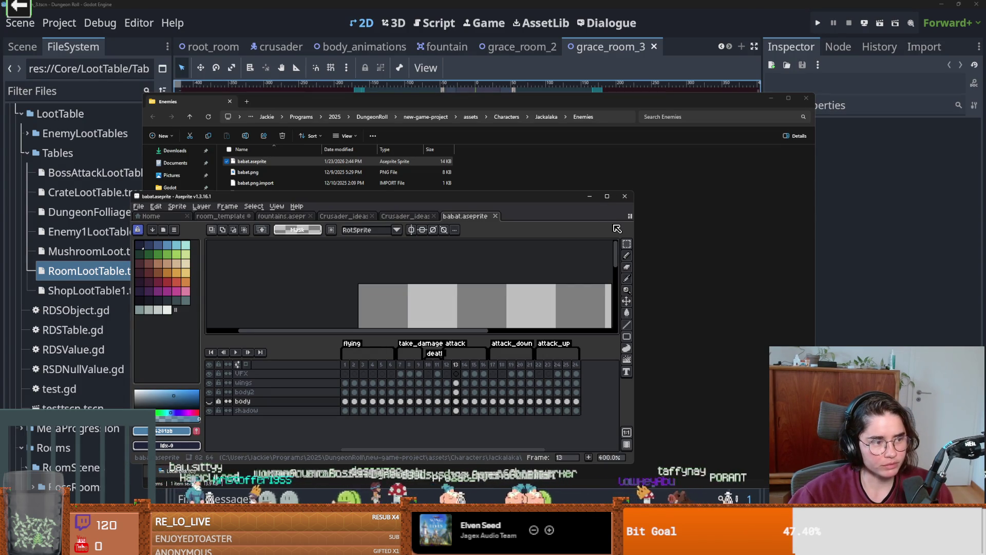
pyautogui.click(591, 196)
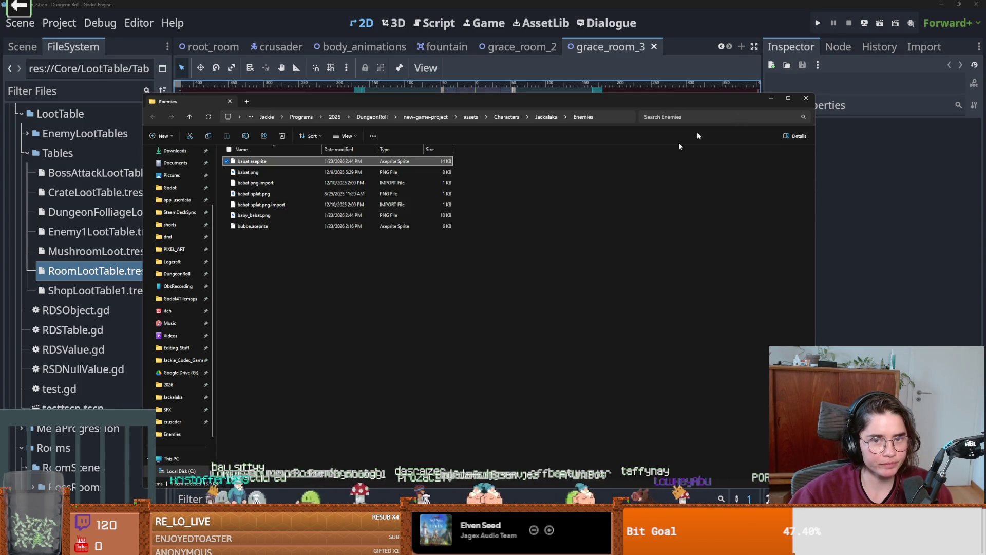
pyautogui.click(798, 104)
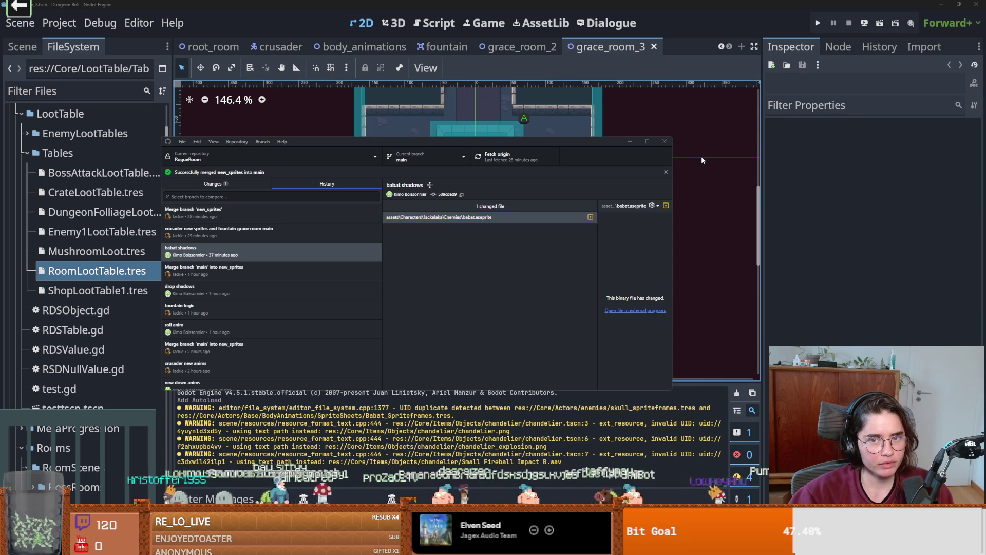
pyautogui.click(701, 156)
pyautogui.scroll(3, 484, 242)
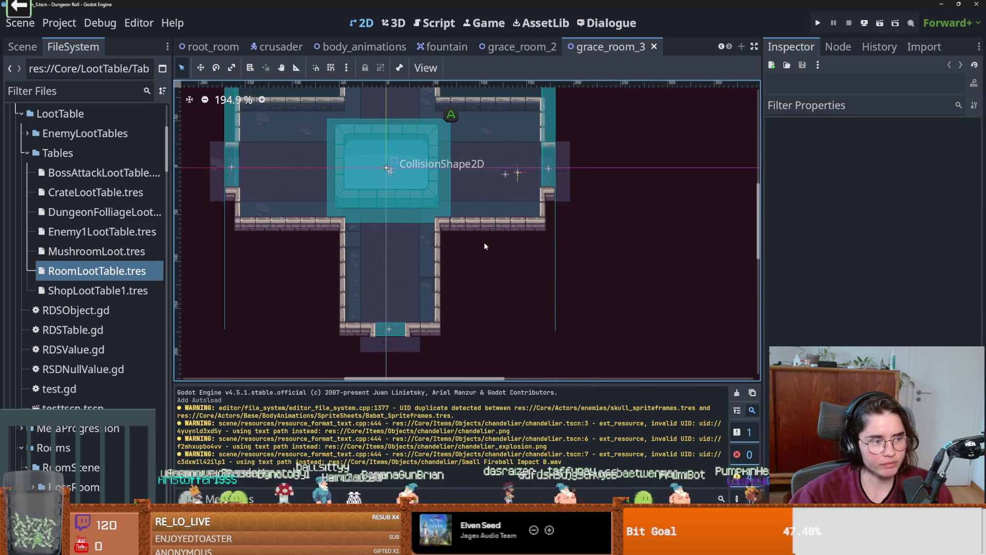
# Save the scene and collapse the Tables, Core and VFX folders in the FileSystem dock.
pyautogui.hotkey('ctrl', 's')
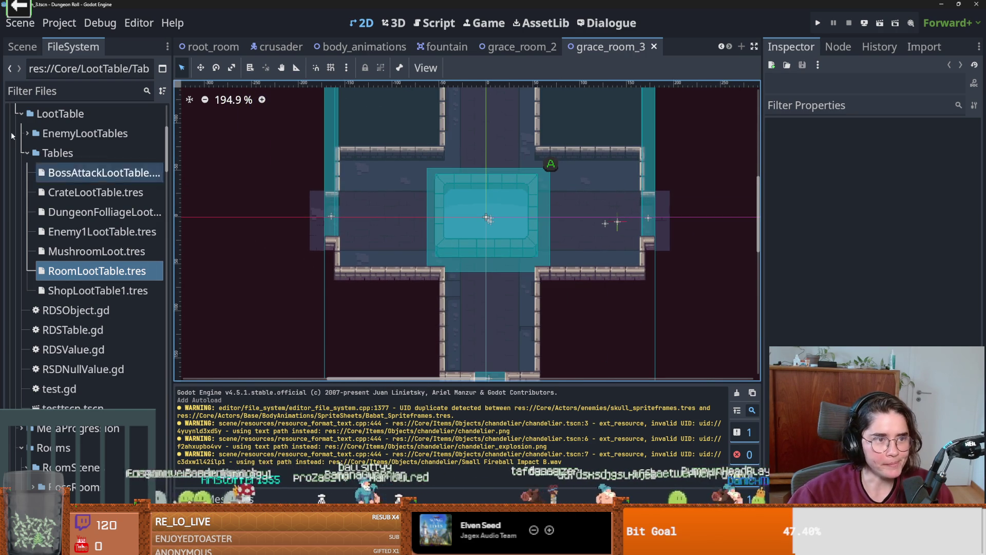
pyautogui.click(23, 153)
pyautogui.scroll(3, 47, 168)
pyautogui.click(16, 227)
pyautogui.hotkey('ctrl', 's')
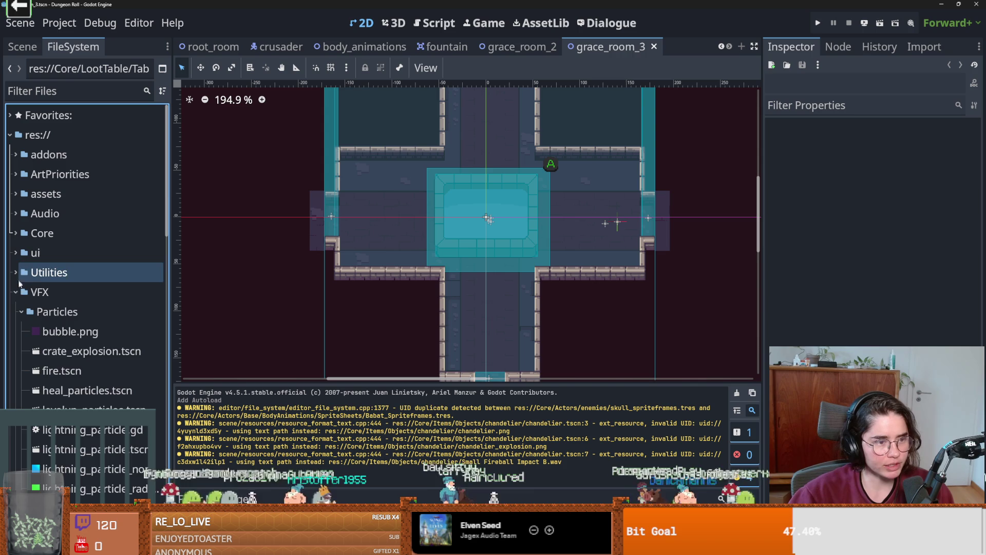
pyautogui.click(16, 291)
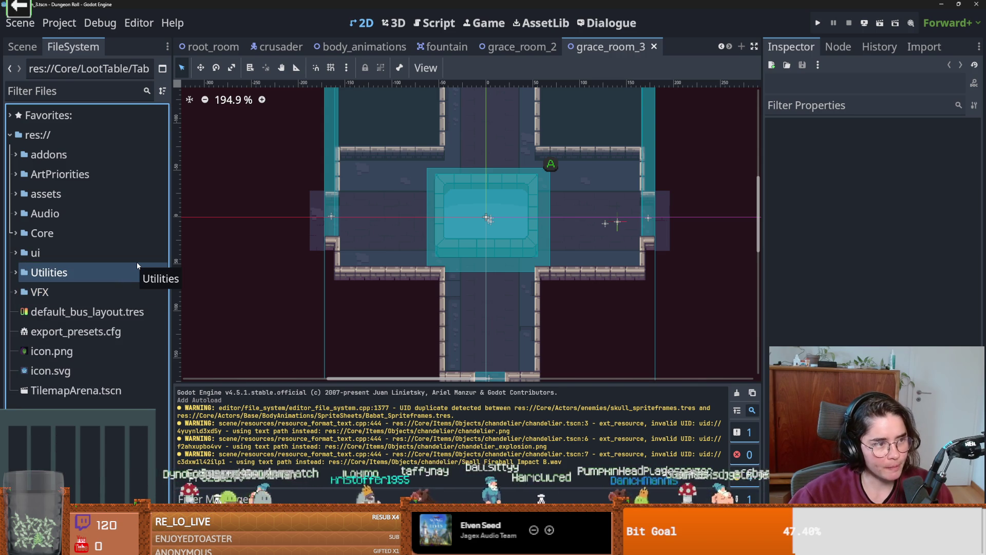
pyautogui.click(67, 264)
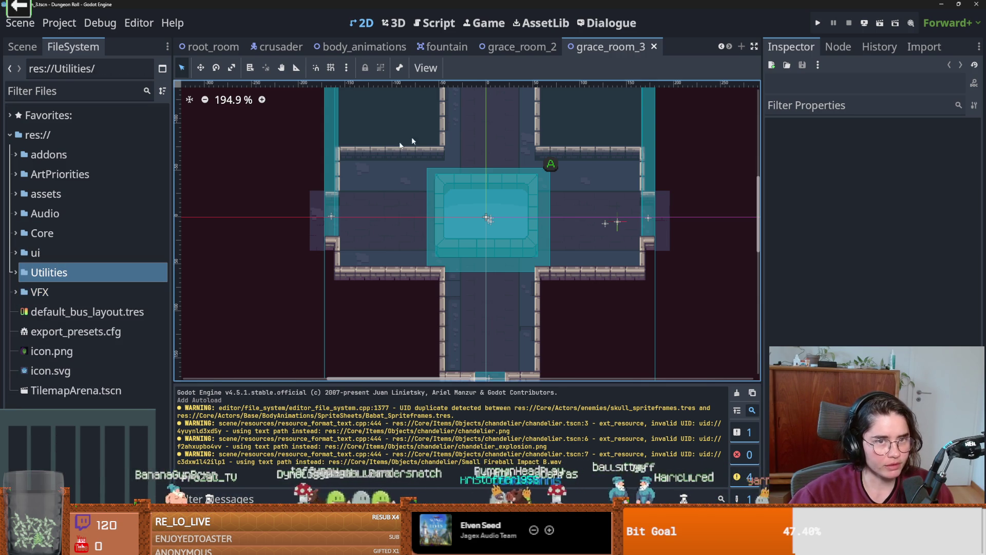
pyautogui.scroll(1, 428, 196)
pyautogui.scroll(3, 434, 223)
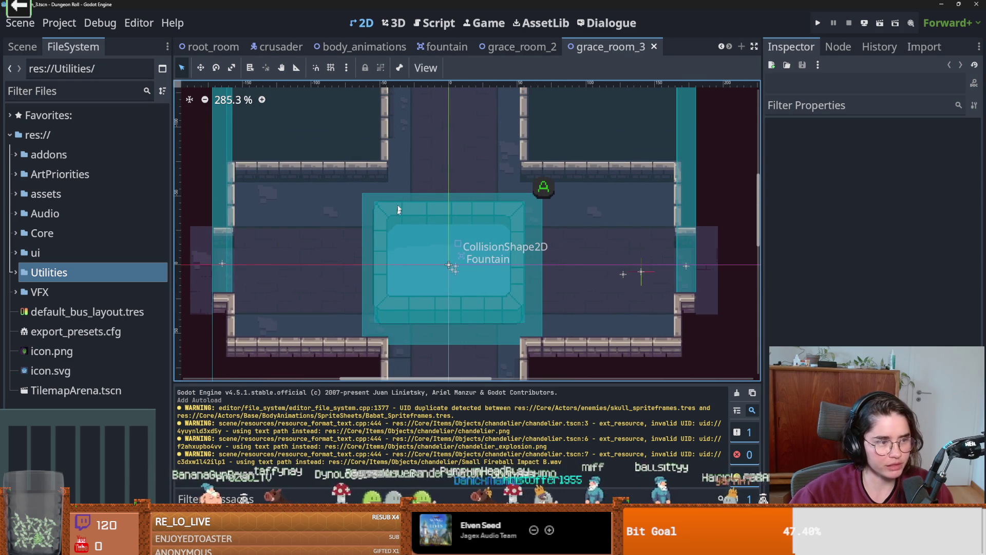
# Close the grace_room_3, grace_room_2 and fountain scene tabs and focus the file filter.
pyautogui.click(653, 46)
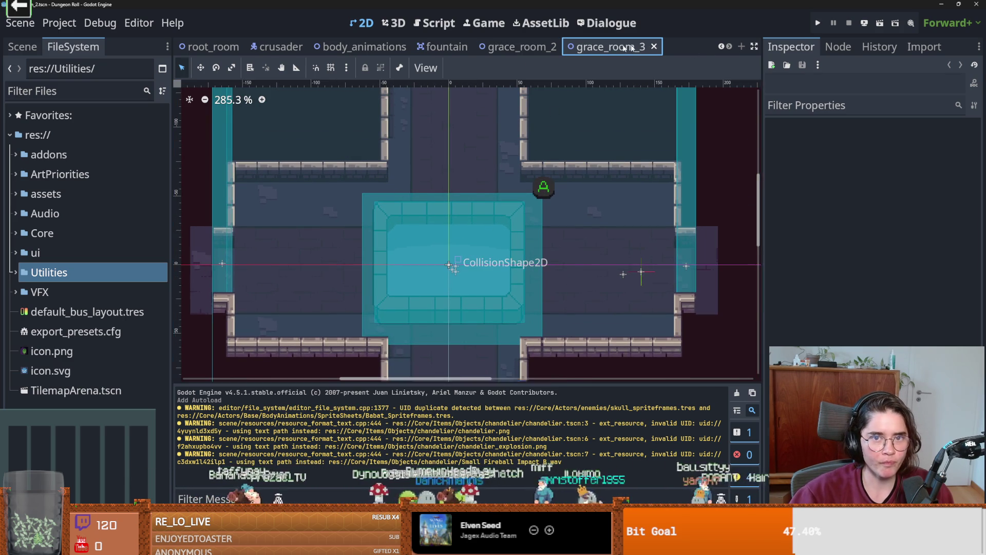
pyautogui.click(657, 50)
pyautogui.click(642, 47)
pyautogui.click(77, 91)
# Filter files by 'babat' and open the Babat.tscn enemy scene.
pyautogui.write('babat')
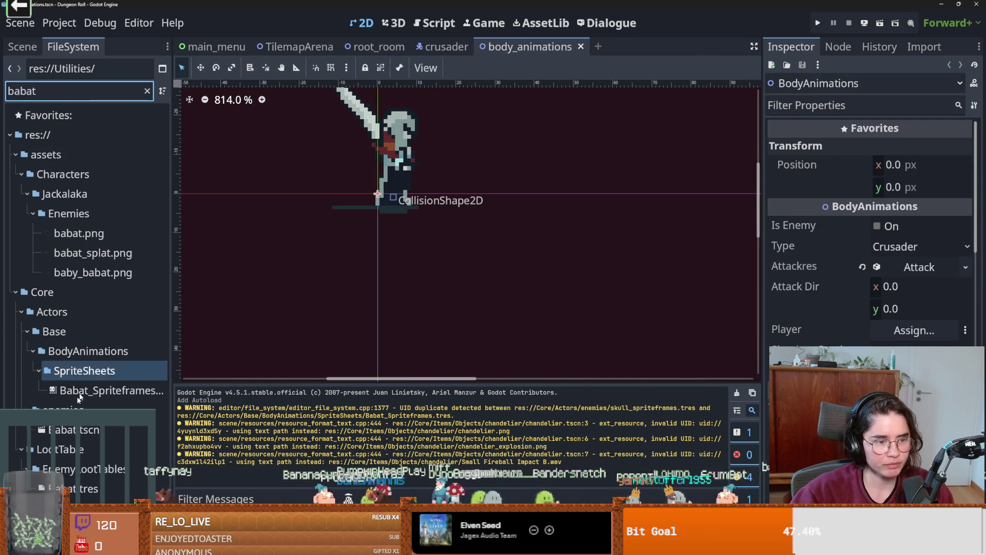
pyautogui.doubleClick(74, 429)
pyautogui.click(22, 47)
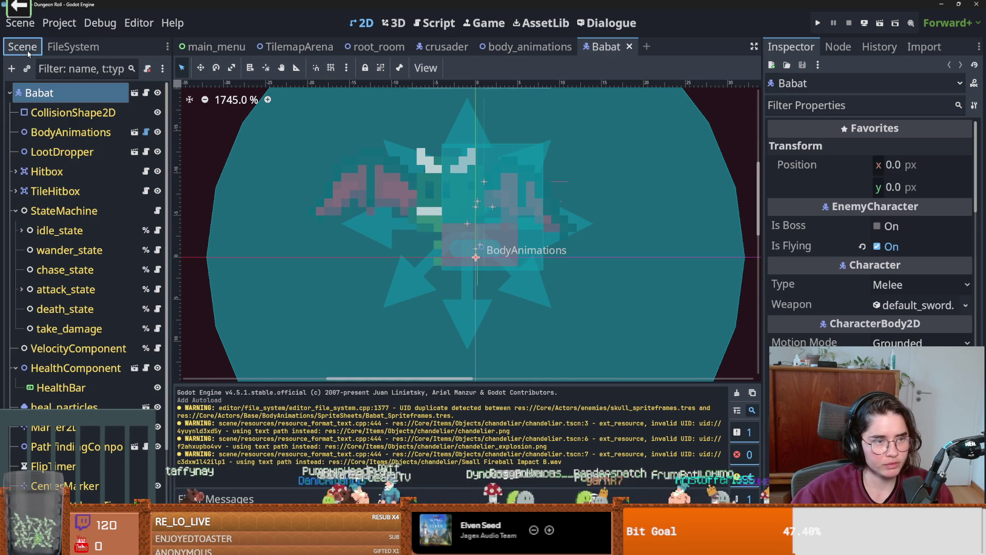
# Set the BodyAnimations type from Crusader to Babat and select BodySprite2D.
pyautogui.click(134, 132)
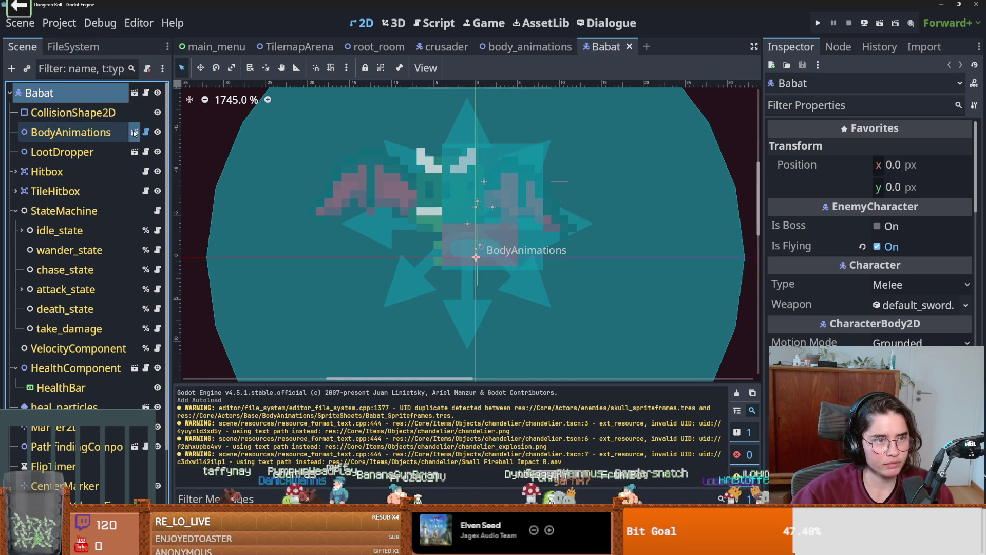
pyautogui.click(924, 246)
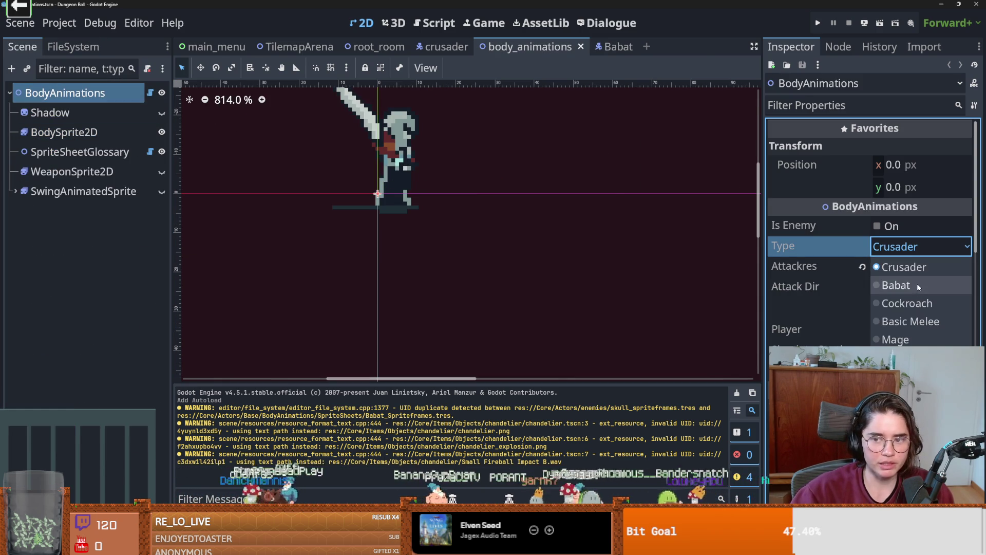
pyautogui.click(917, 284)
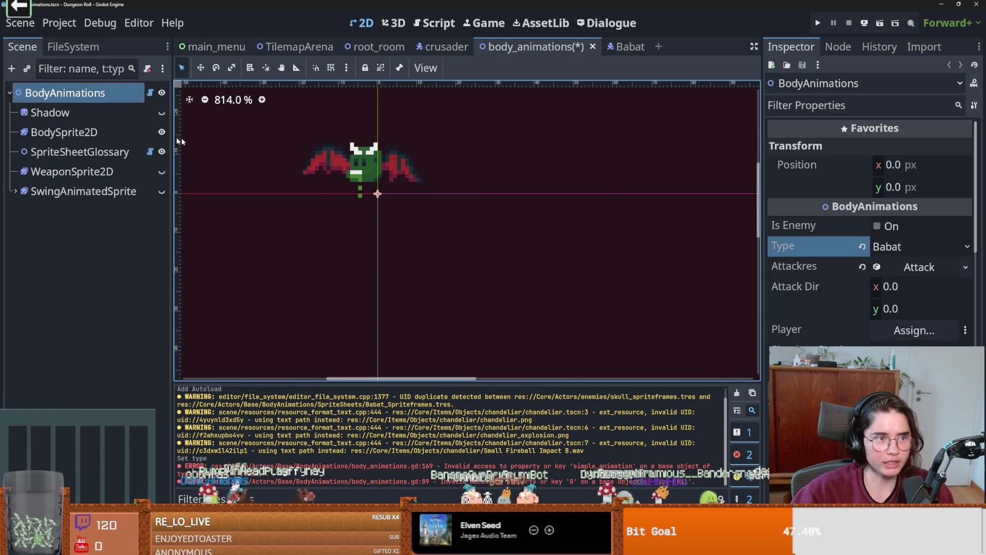
pyautogui.click(64, 132)
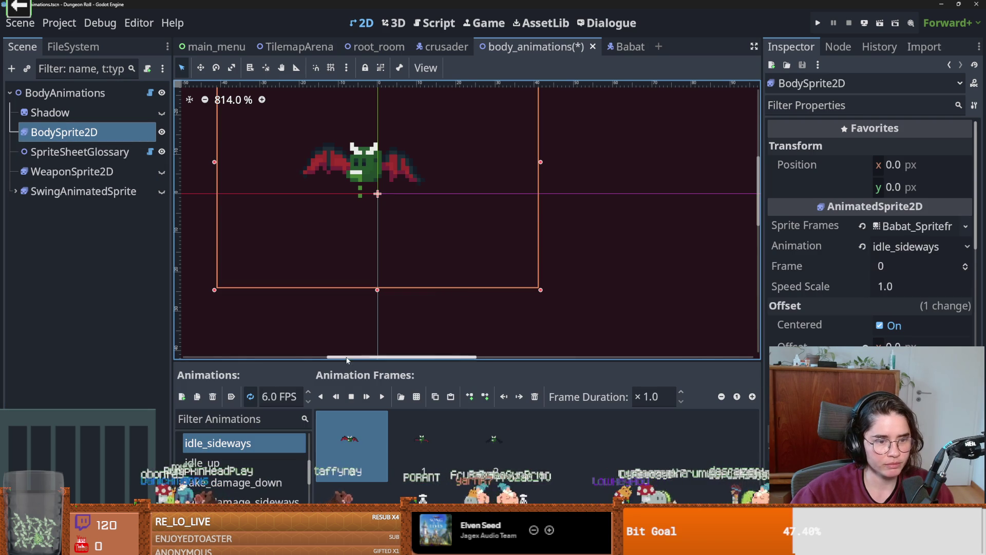
# Enlarge the Animations list and review idle_up, idle_down and walk_down, then check Aseprite.
pyautogui.moveTo(347, 360); pyautogui.dragTo(411, 196)
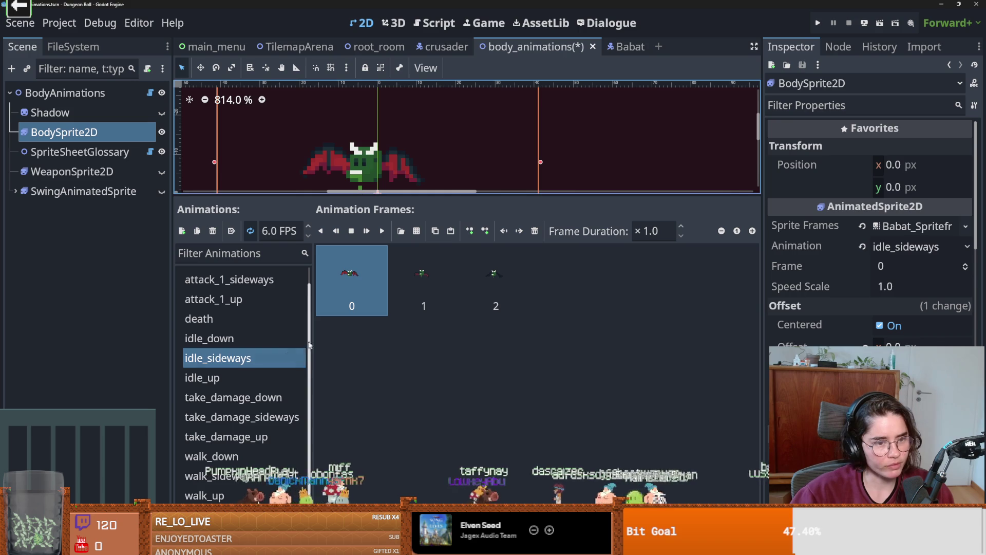
pyautogui.click(249, 378)
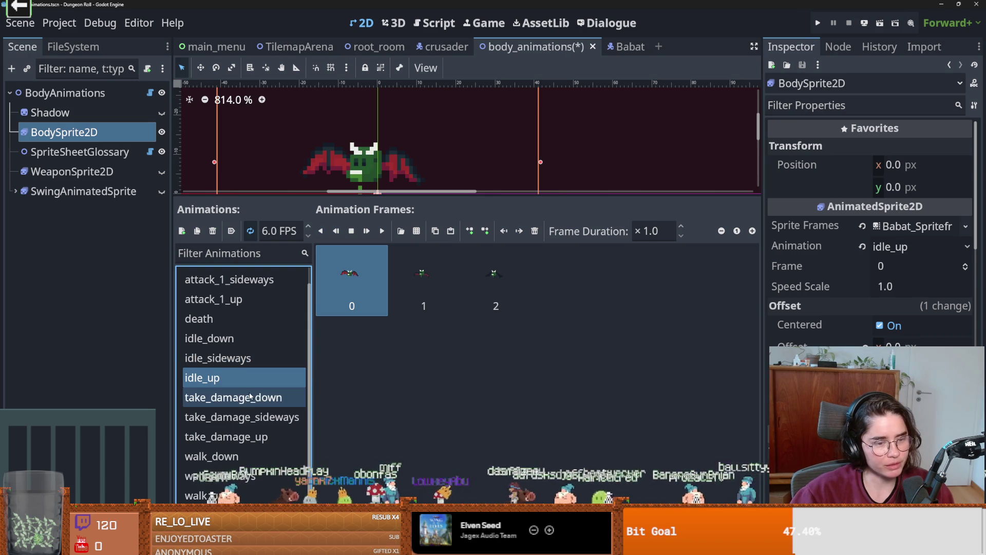
pyautogui.click(247, 338)
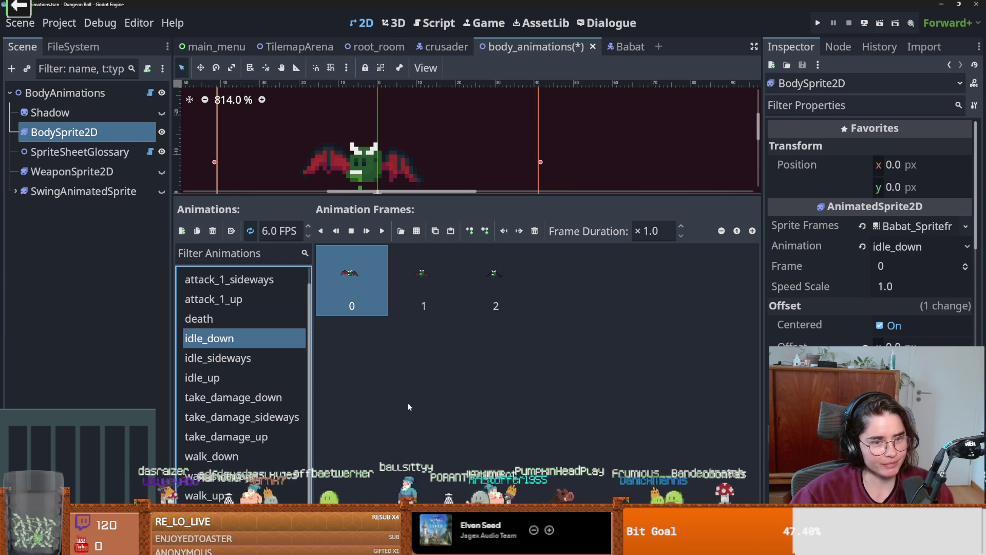
pyautogui.scroll(1, 237, 369)
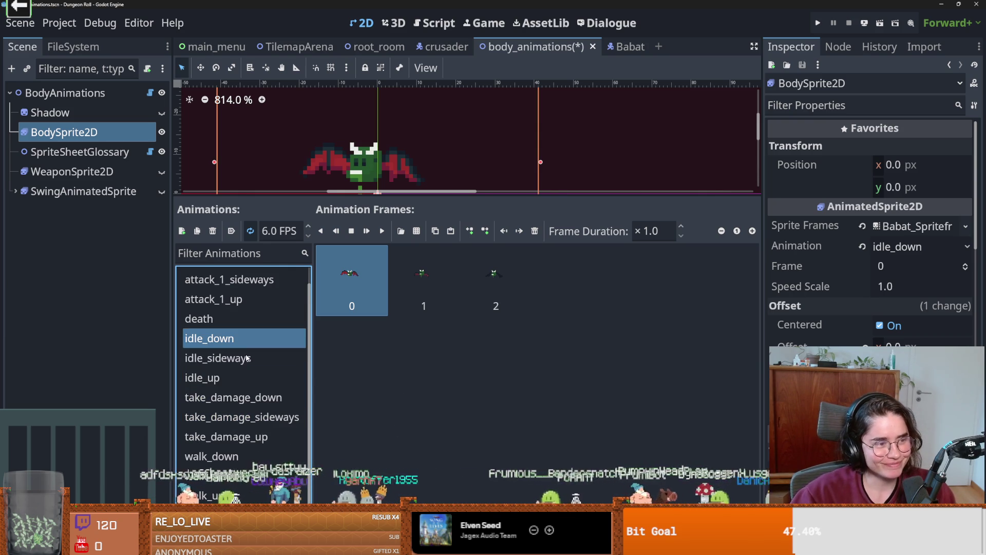
pyautogui.scroll(-1, 244, 428)
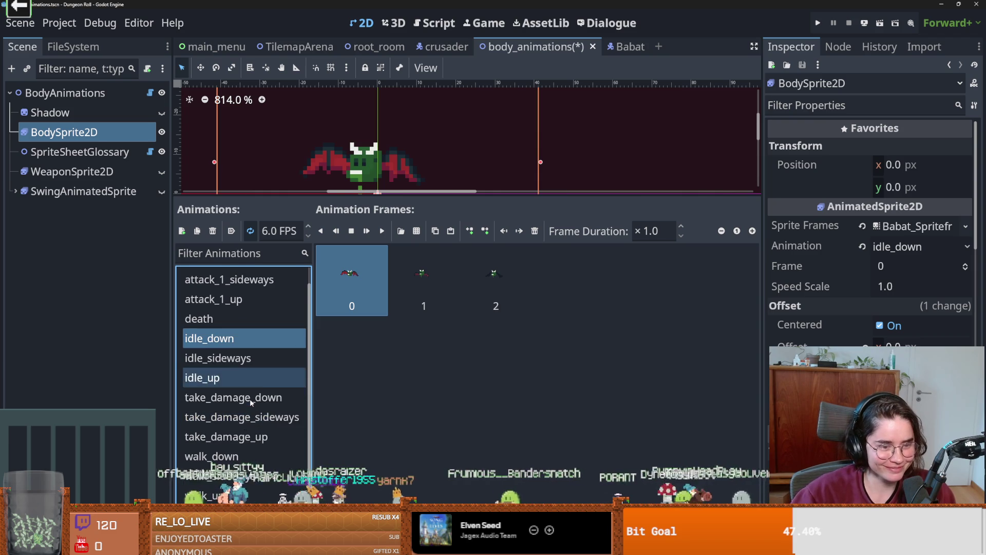
pyautogui.click(216, 456)
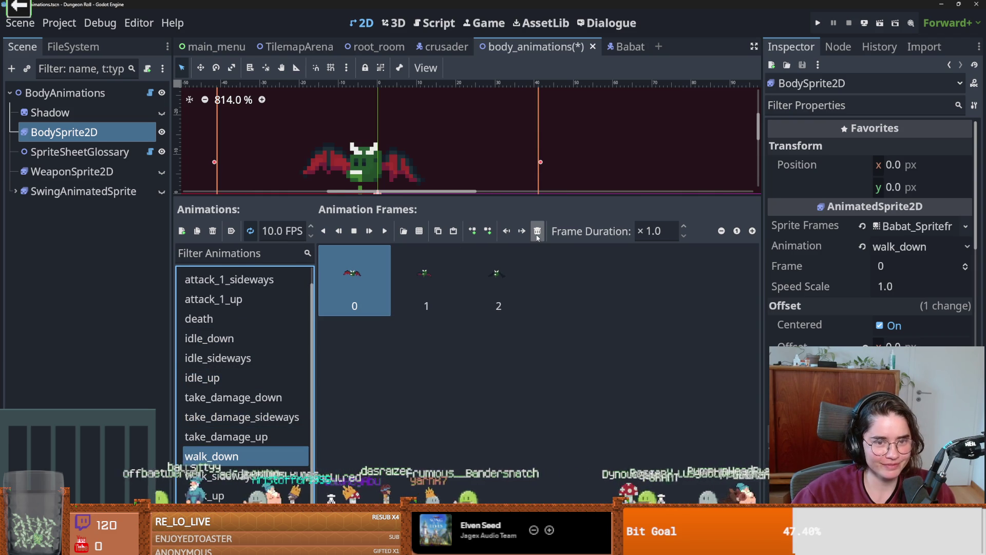
pyautogui.hotkey('alt', 'Tab')
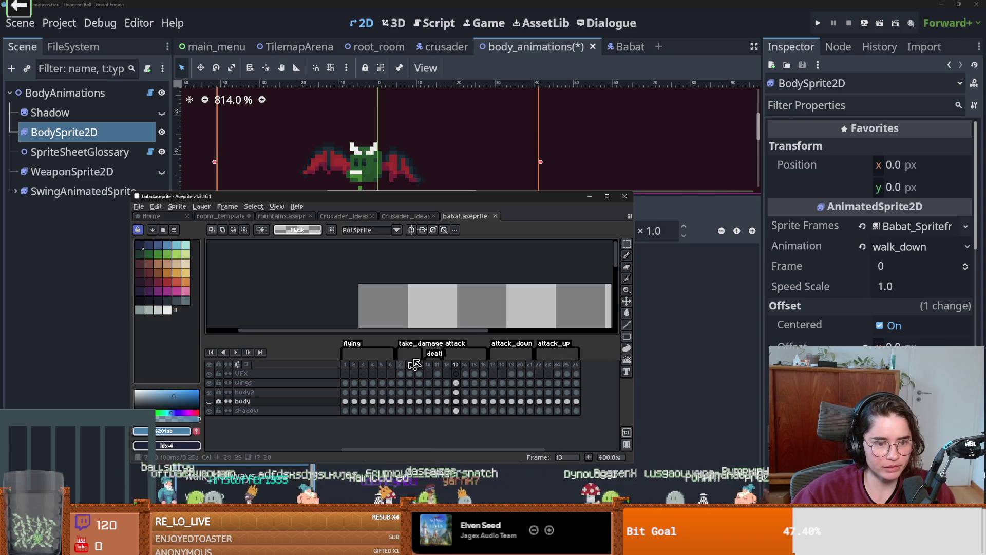
# Clear walk_up's old frames and begin adding frames from a sprite sheet.
pyautogui.hotkey('alt', 'Tab')
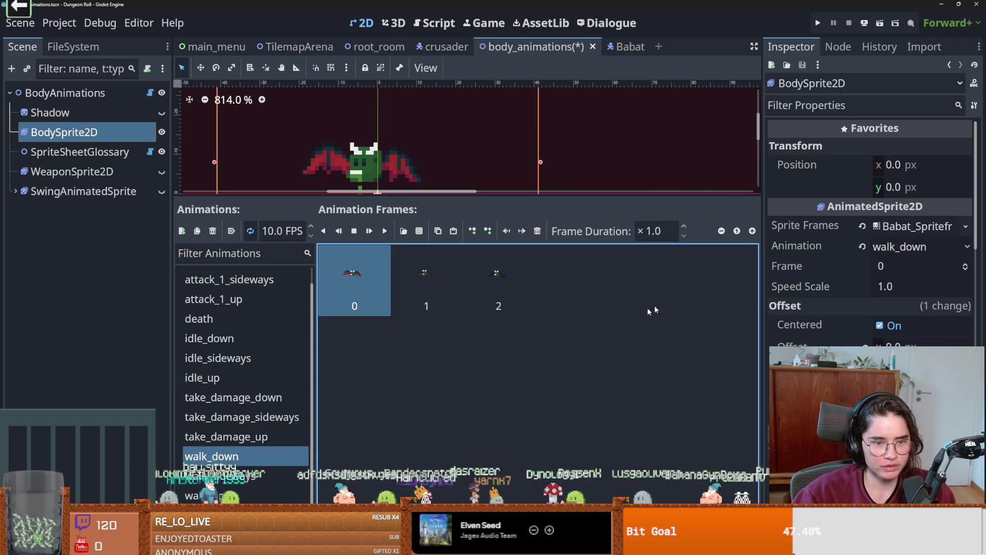
pyautogui.press('Down')
pyautogui.press('Down')
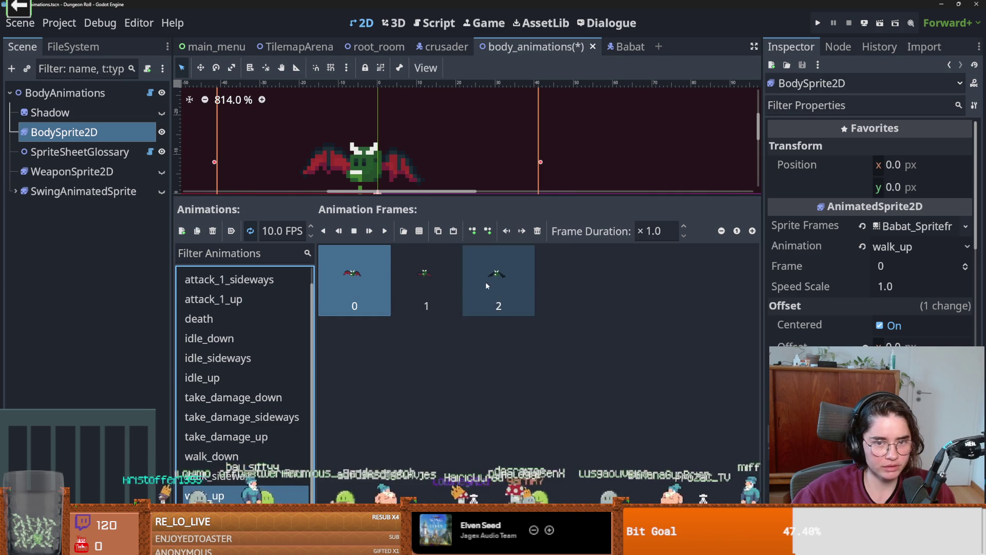
pyautogui.click(538, 231)
pyautogui.click(537, 230)
pyautogui.click(537, 231)
pyautogui.click(419, 235)
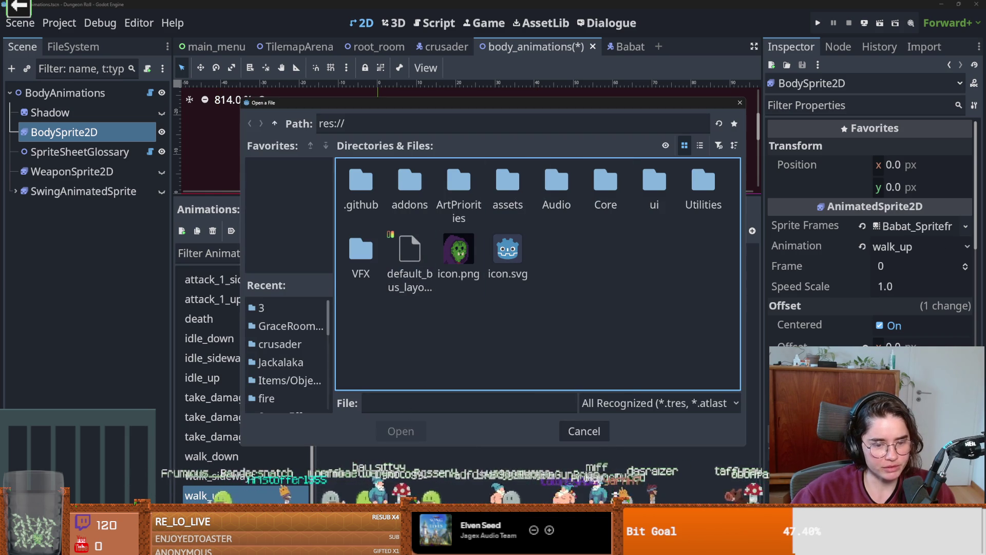
pyautogui.hotkey('alt', 'Tab')
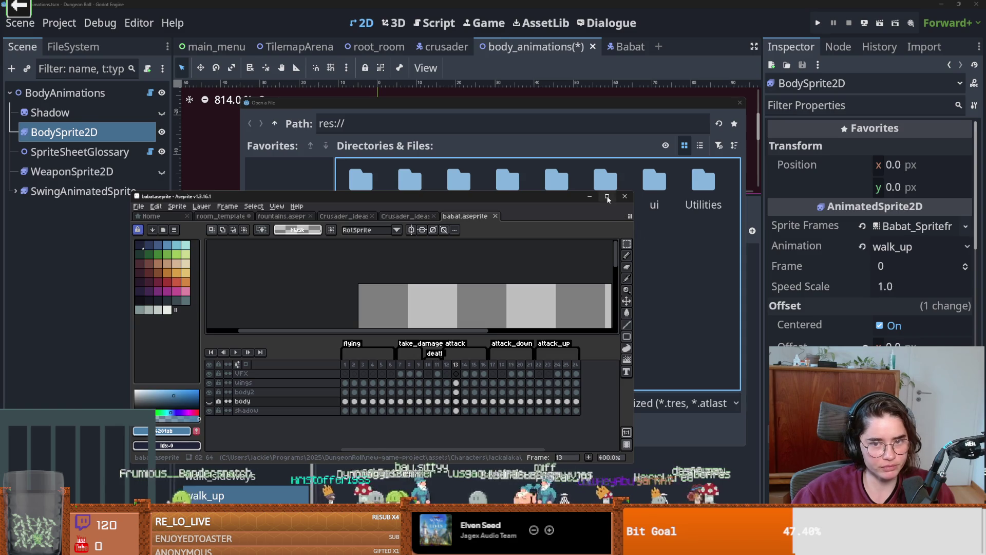
pyautogui.click(607, 197)
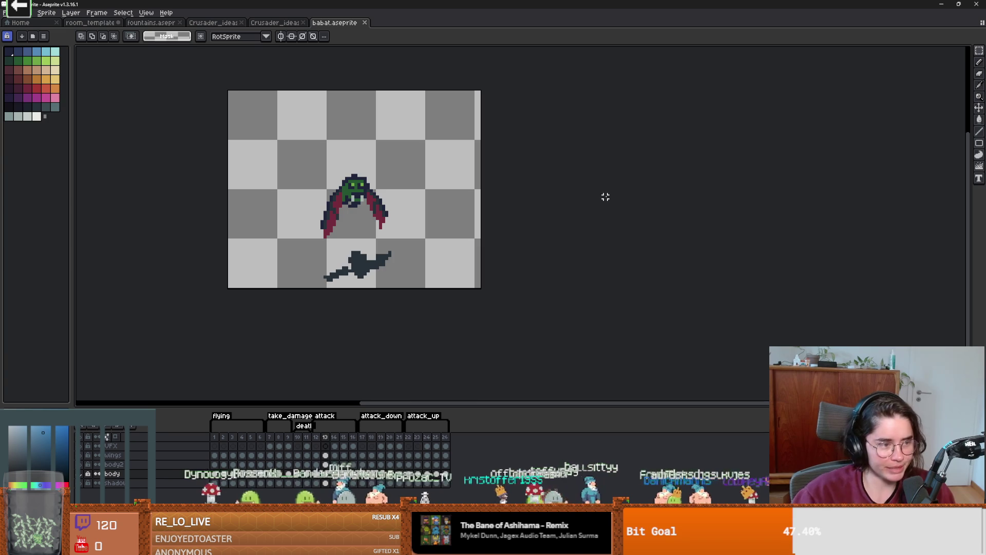
pyautogui.scroll(2, 477, 227)
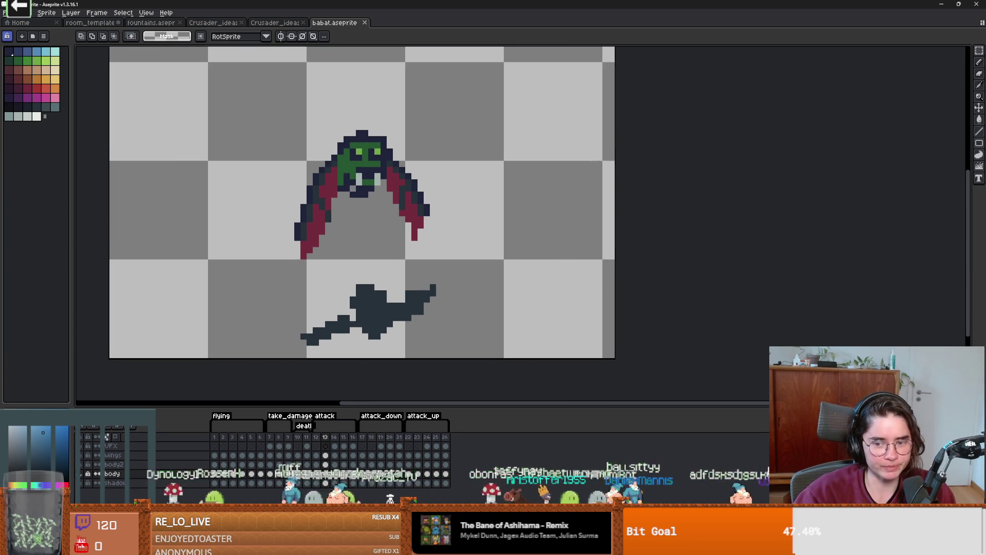
pyautogui.hscroll(-2, 450, 207)
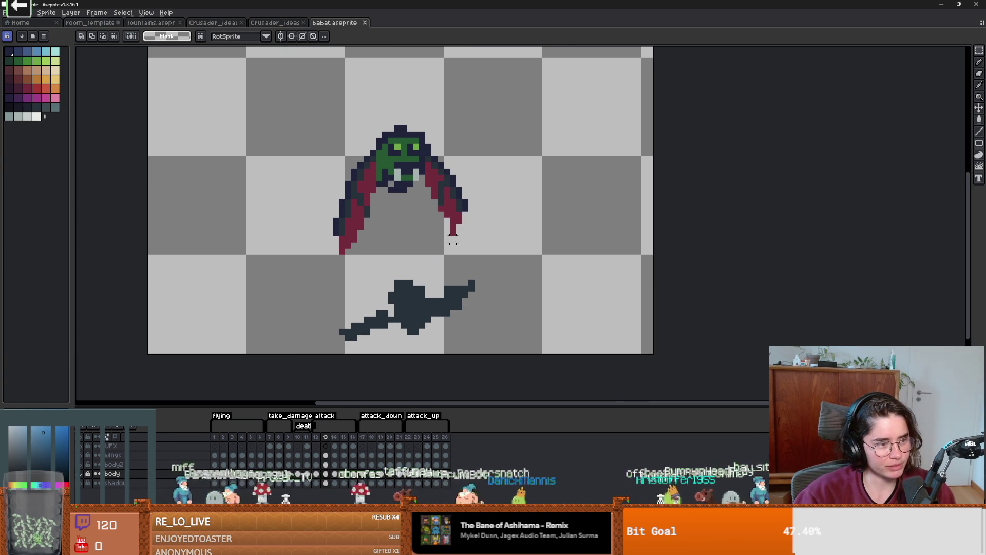
pyautogui.scroll(-1, 452, 241)
pyautogui.scroll(1, 447, 247)
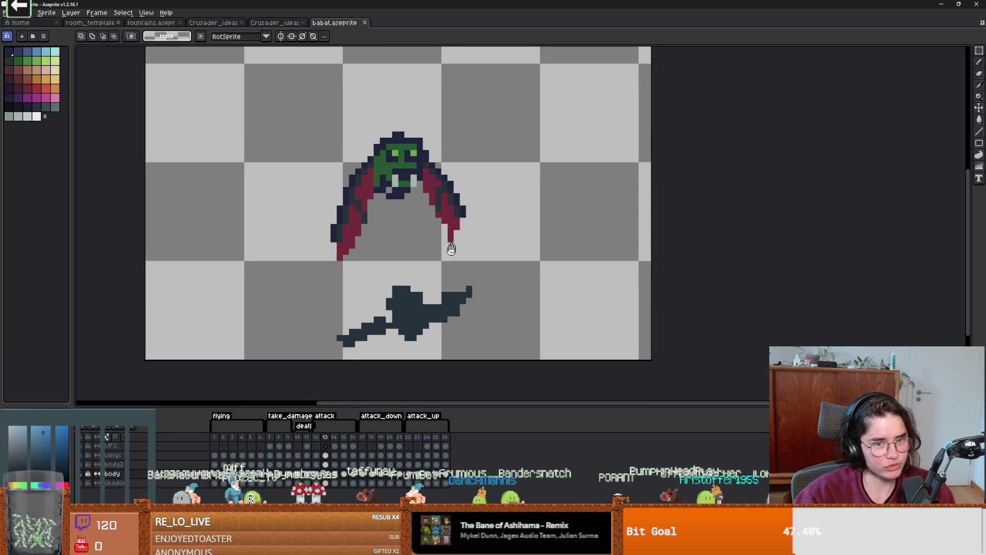
pyautogui.hotkey('alt', 'Tab')
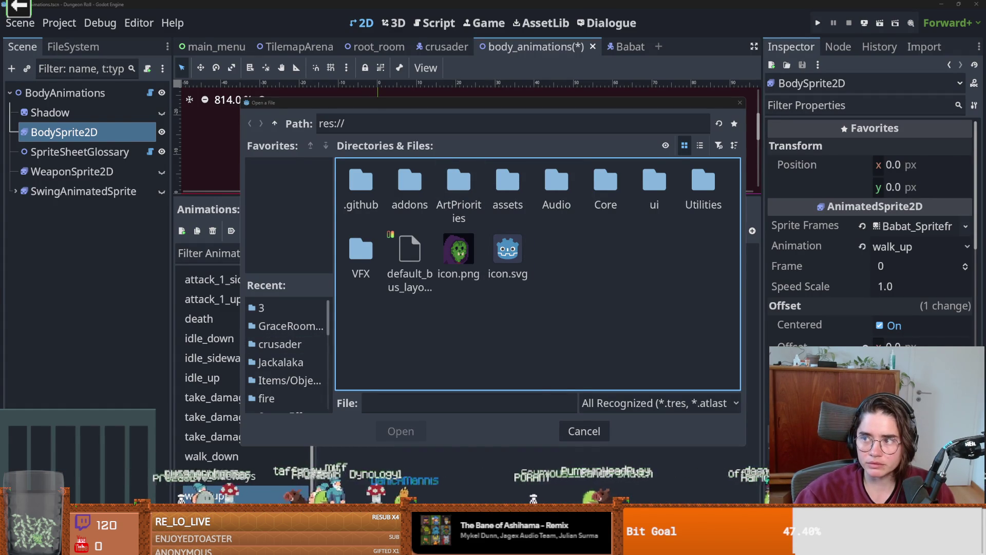
# Load assets/Characters/Jackalaka/Enemies/baby_babat.png and auto-slice it into a 6×11 grid.
pyautogui.hotkey('alt', 'Tab')
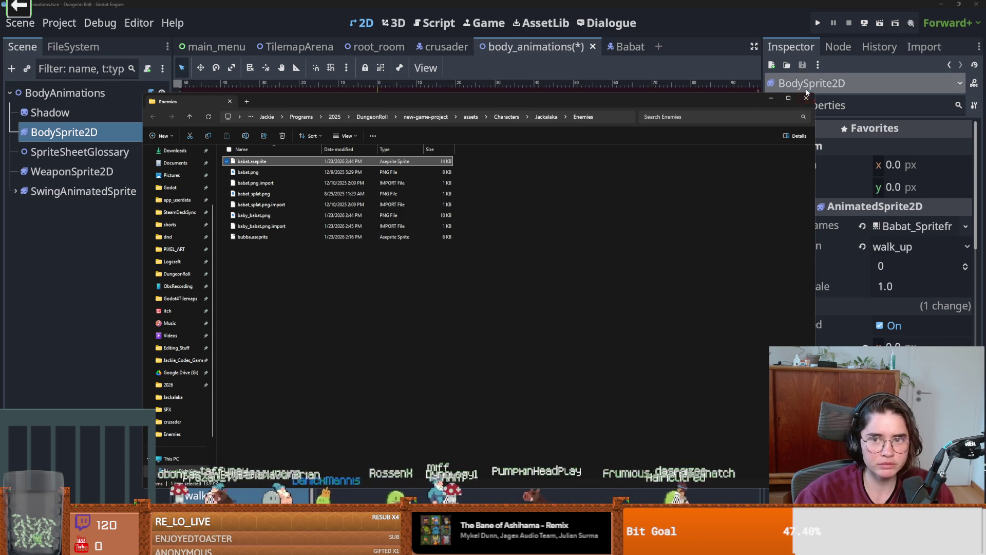
pyautogui.click(806, 98)
pyautogui.doubleClick(508, 187)
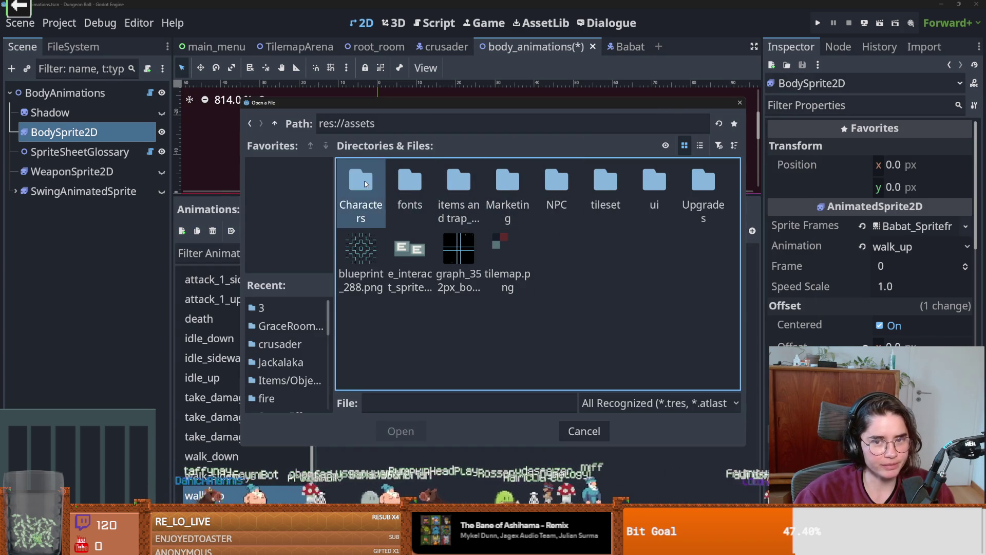
pyautogui.doubleClick(362, 180)
pyautogui.doubleClick(367, 183)
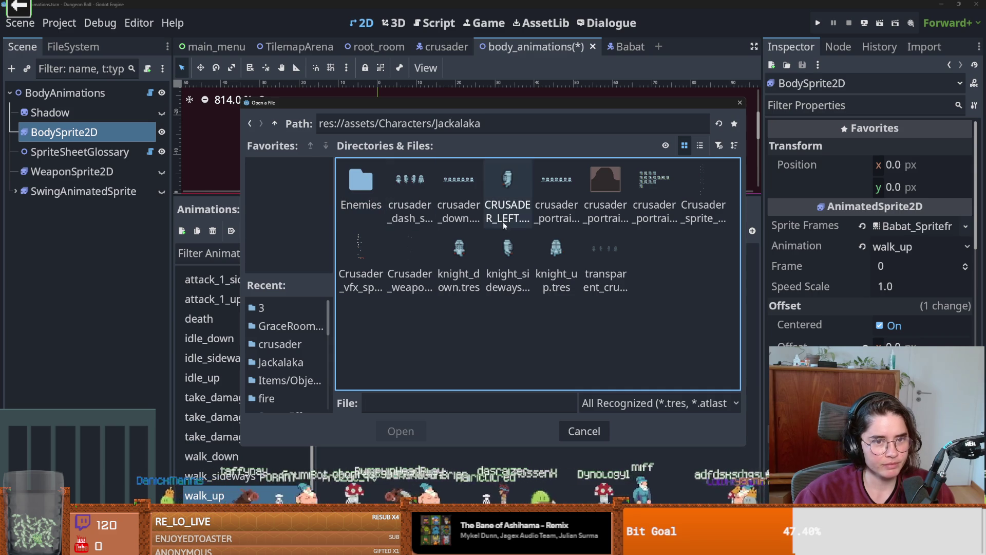
pyautogui.doubleClick(362, 182)
pyautogui.doubleClick(462, 189)
pyautogui.click(780, 289)
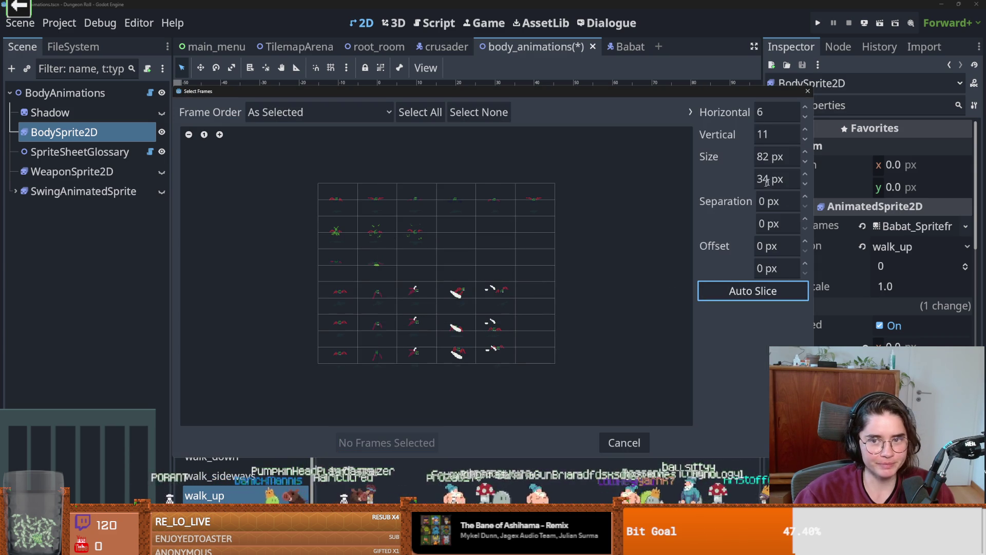
# Set the grid to 6 vertical rows and add the top row's six frames to walk_up.
pyautogui.click(220, 135)
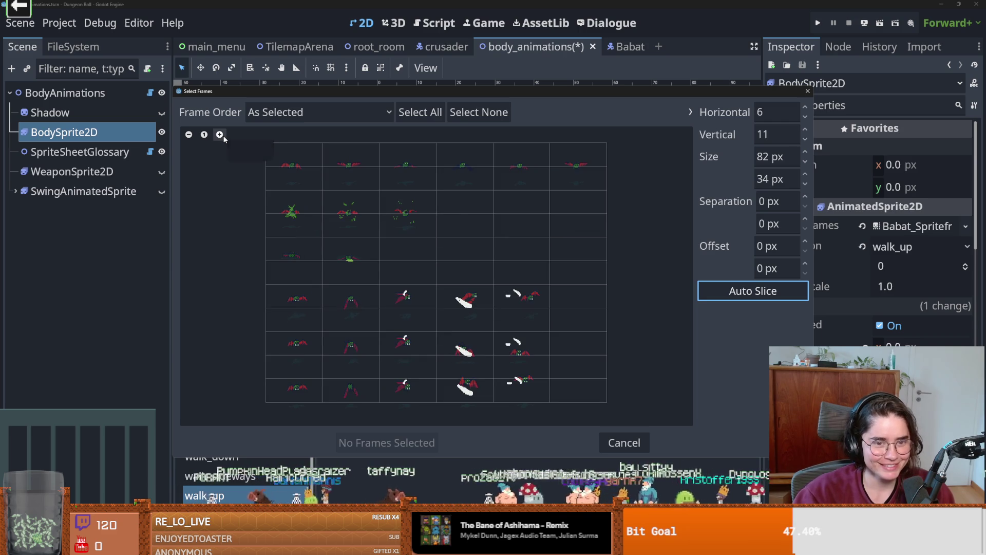
pyautogui.click(804, 139)
pyautogui.click(805, 138)
pyautogui.click(805, 138)
pyautogui.click(804, 139)
pyautogui.click(805, 139)
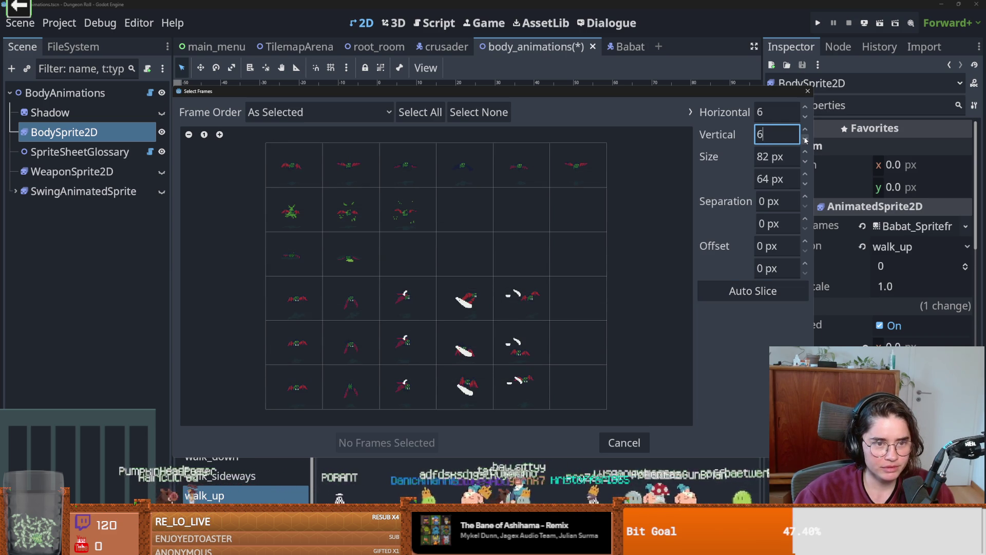
pyautogui.click(805, 139)
pyautogui.click(805, 130)
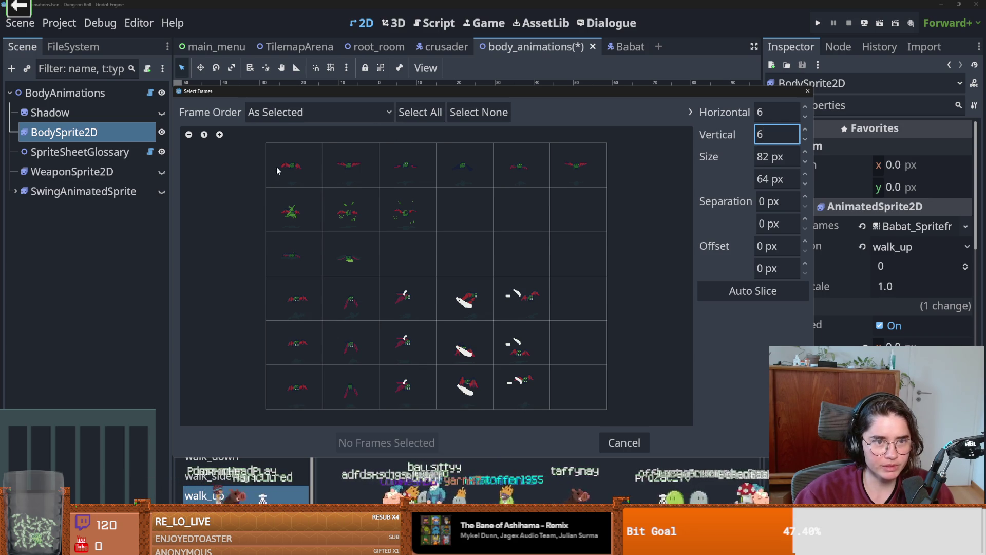
pyautogui.moveTo(278, 171); pyautogui.dragTo(605, 189)
pyautogui.click(380, 443)
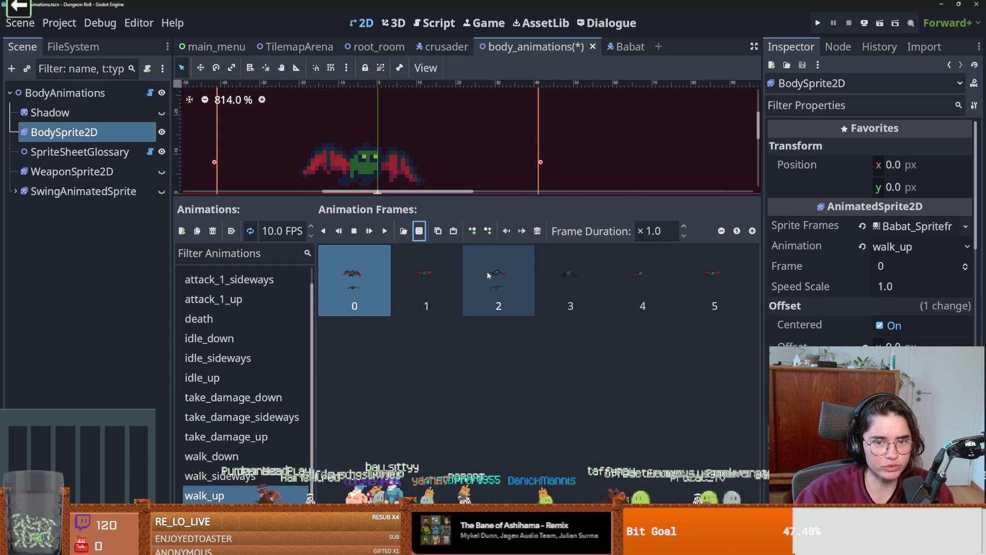
# Select the six new walk_up frames, restoring walk_sideways's frames after an accidental delete.
pyautogui.keyDown('shift'); pyautogui.click(725, 288); pyautogui.keyUp('shift')
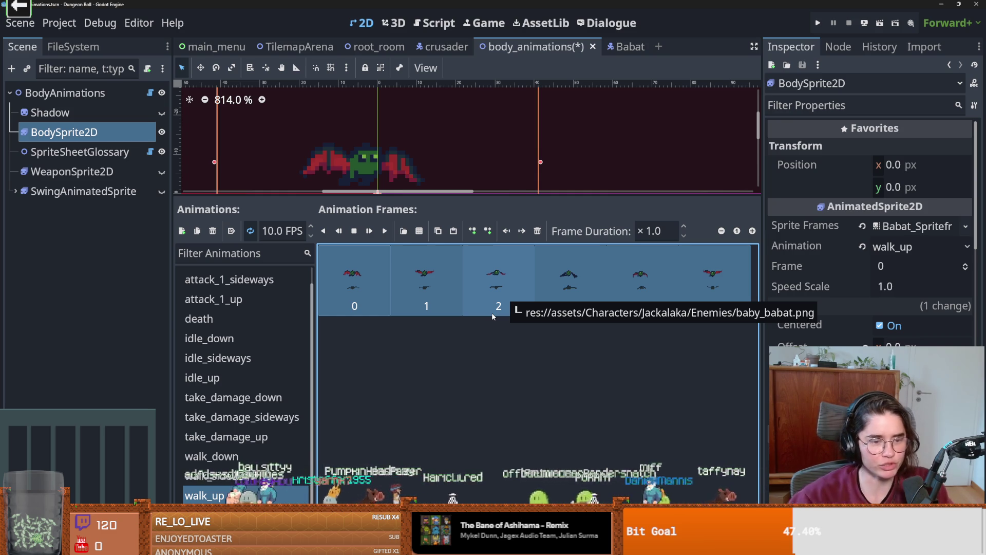
pyautogui.click(221, 476)
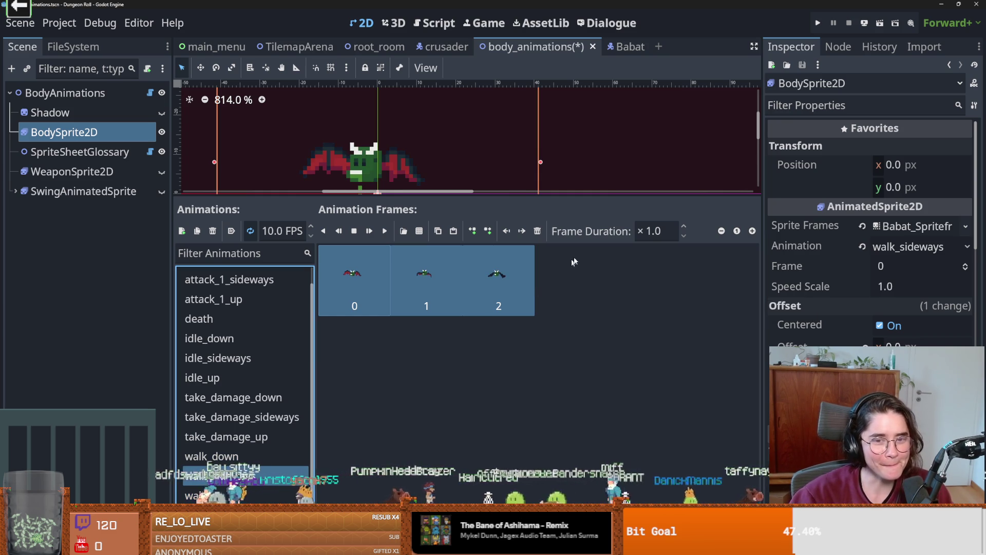
pyautogui.click(538, 230)
pyautogui.hotkey('ctrl', 'z')
# Replace walk_down's three old frames with the six pasted bat frames.
pyautogui.click(212, 456)
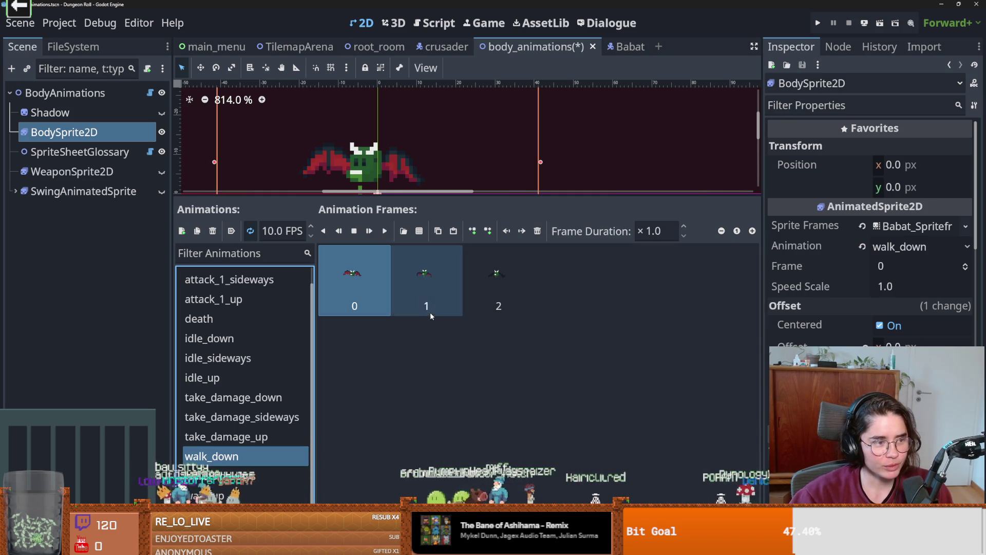
pyautogui.click(538, 231)
pyautogui.click(401, 284)
pyautogui.hotkey('ctrl', 'v')
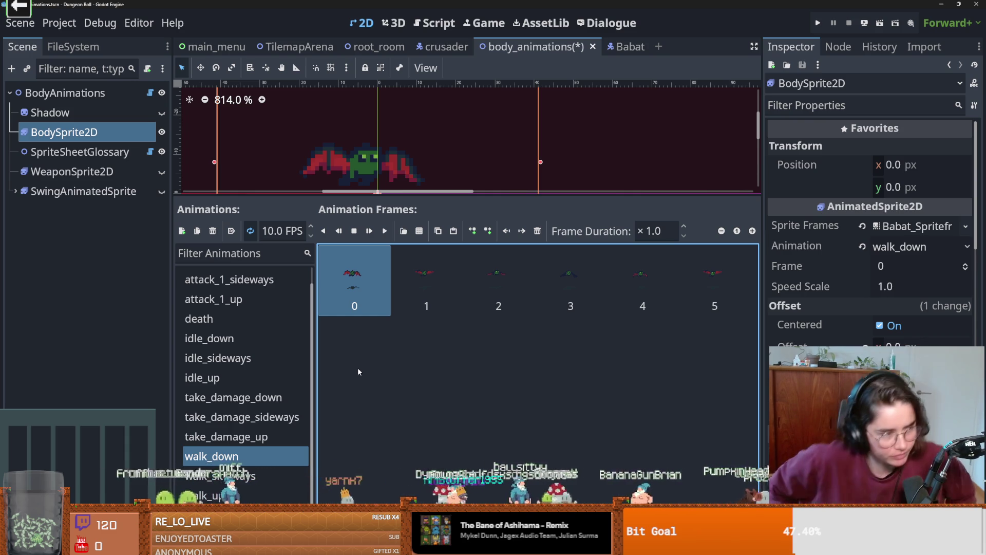
pyautogui.click(241, 437)
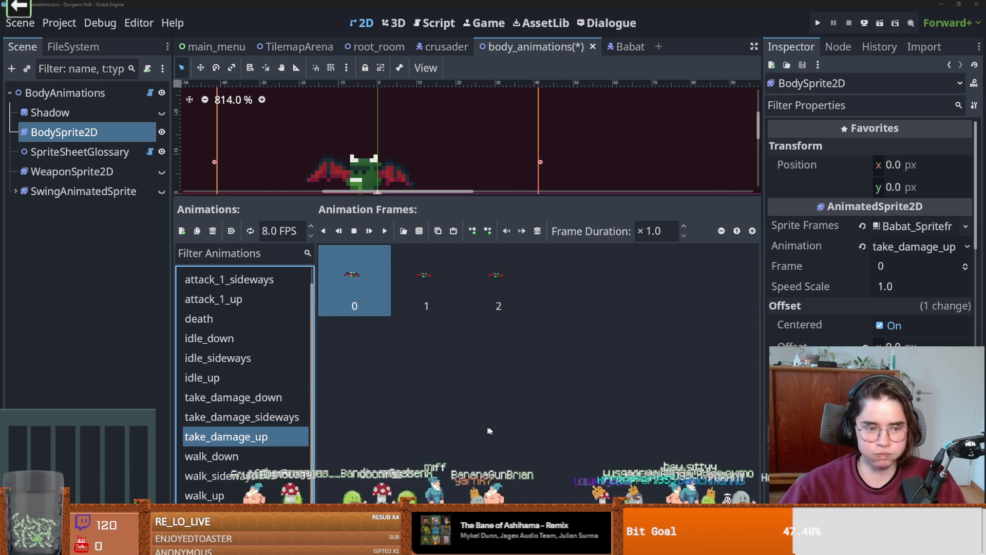
# Clear take_damage_up and add three second-row frames from the baby_babat sheet.
pyautogui.click(537, 231)
pyautogui.click(537, 232)
pyautogui.click(537, 231)
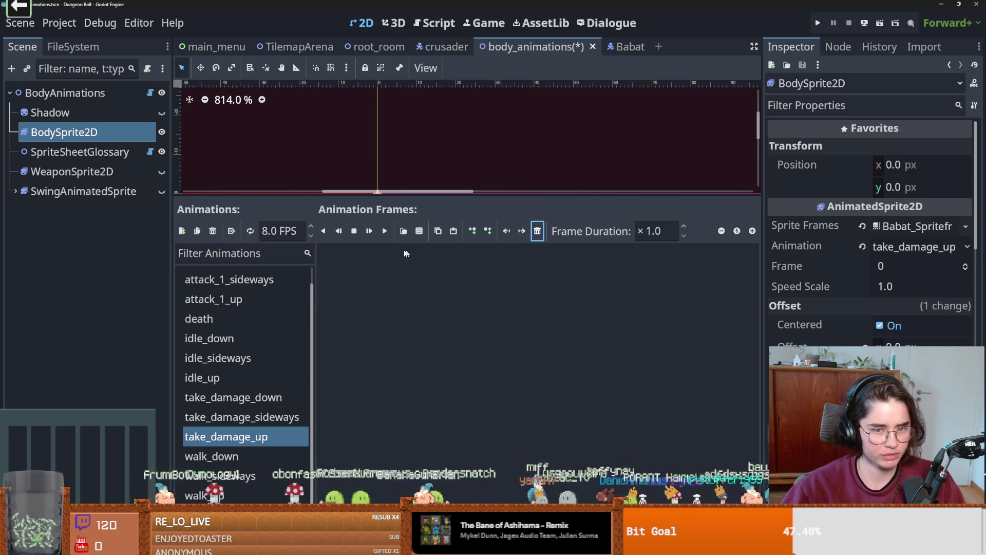
pyautogui.click(404, 230)
pyautogui.doubleClick(439, 185)
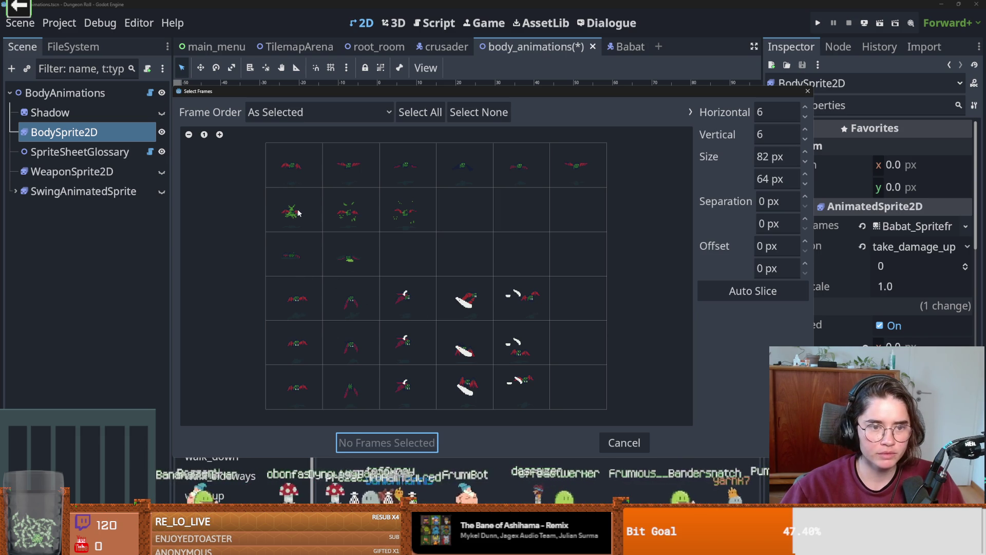
pyautogui.moveTo(298, 212); pyautogui.dragTo(408, 211)
pyautogui.click(380, 442)
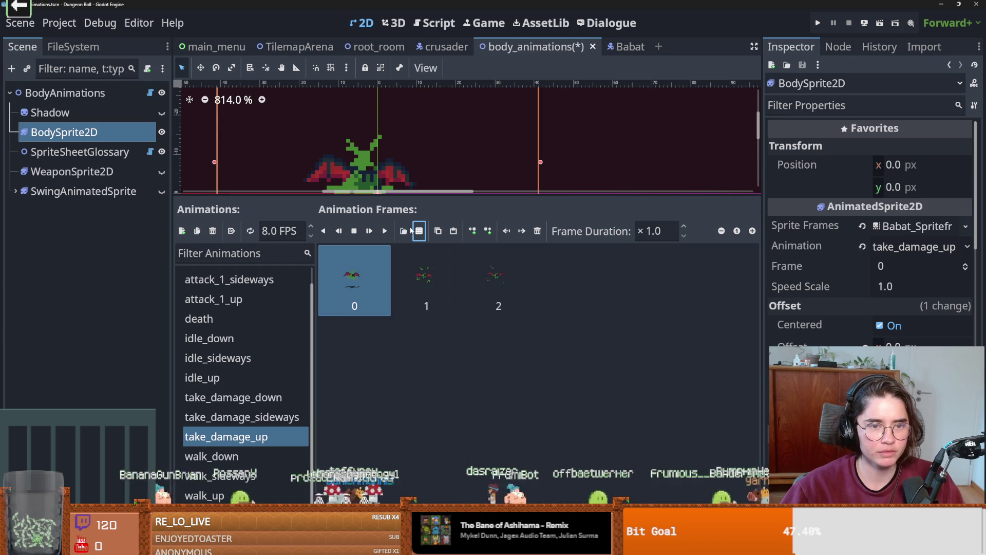
# Enlarge the preview and inspect the take_damage animations, keeping take_damage_down's frames.
pyautogui.moveTo(417, 195)
pyautogui.mouseDown()
pyautogui.moveTo(426, 248)
pyautogui.moveTo(436, 249)
pyautogui.mouseUp()
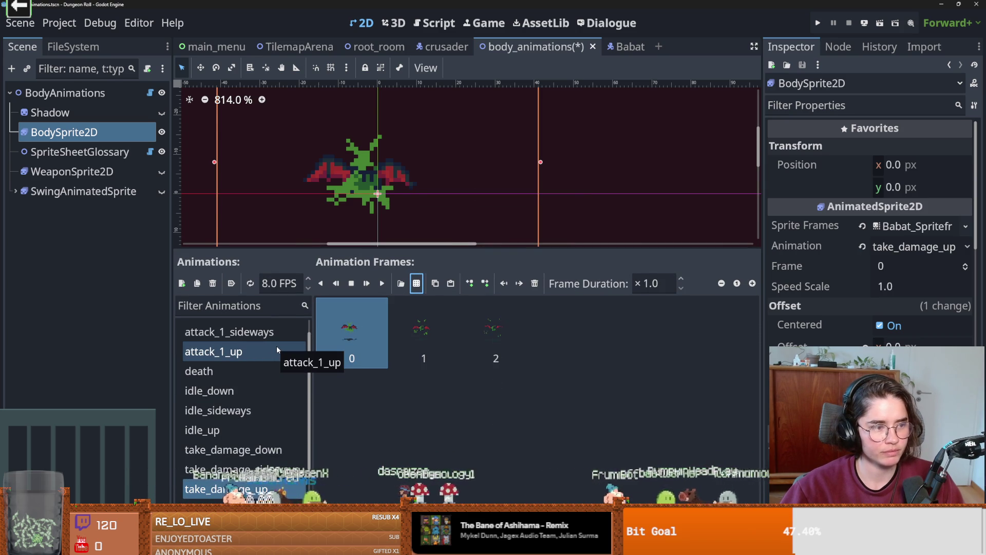
pyautogui.scroll(-1, 276, 347)
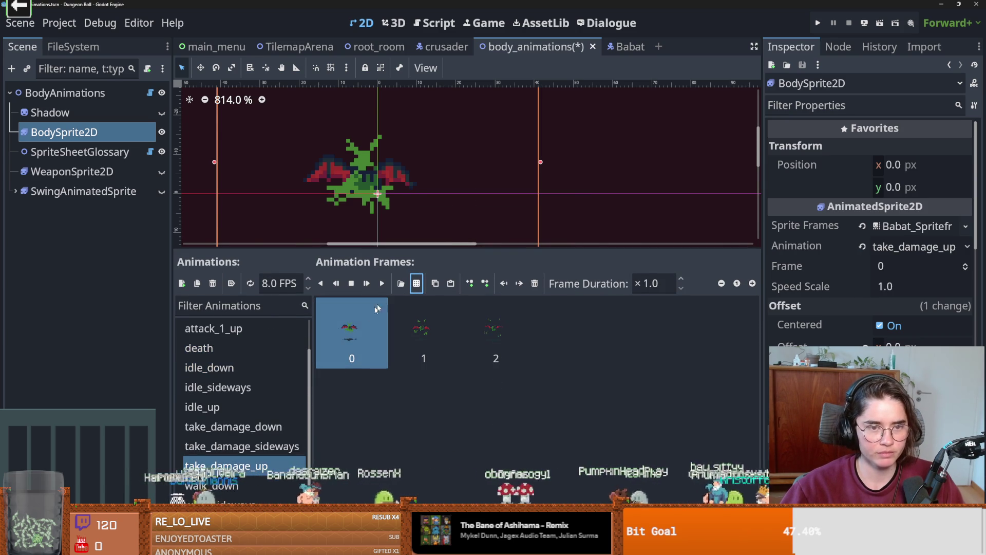
pyautogui.scroll(-1, 242, 442)
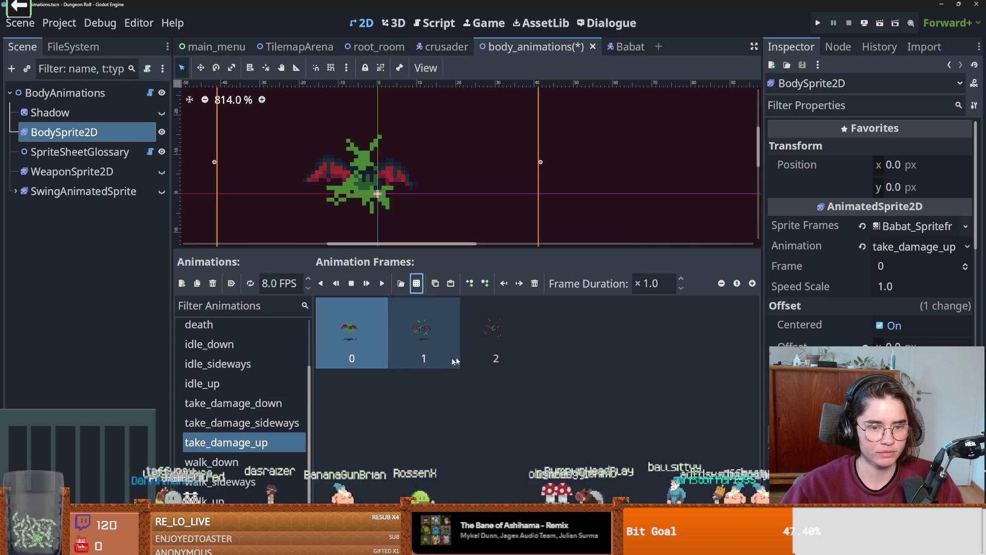
pyautogui.keyDown('shift'); pyautogui.click(501, 341); pyautogui.keyUp('shift')
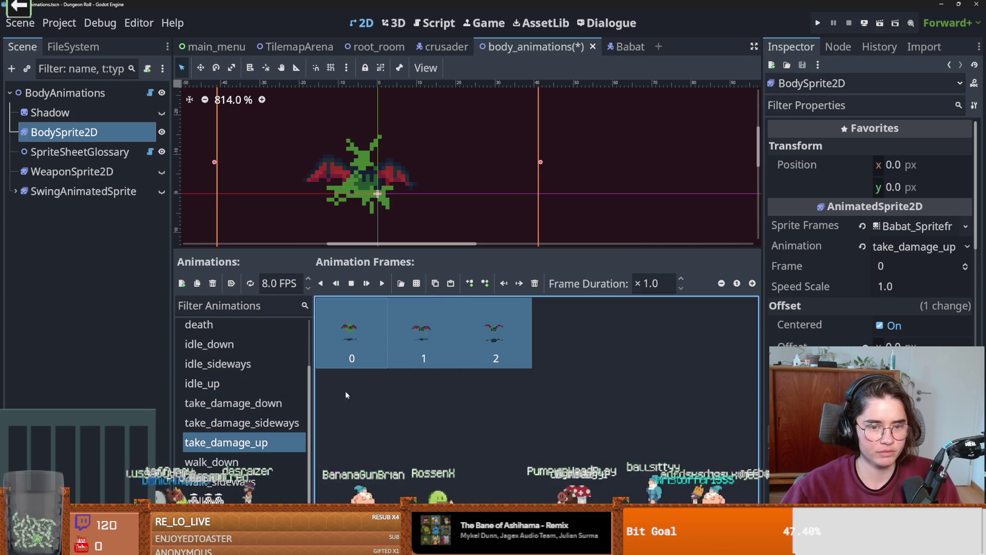
pyautogui.click(269, 424)
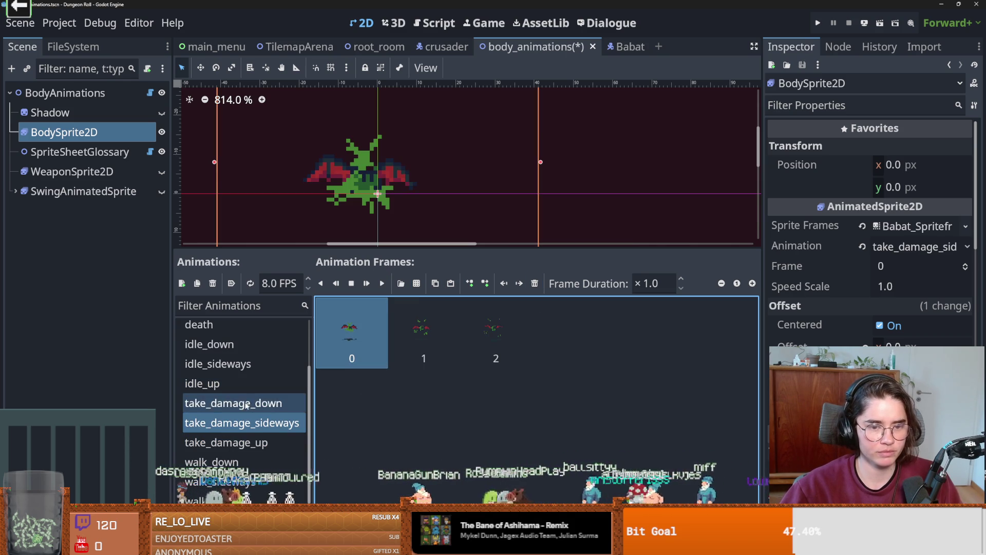
pyautogui.click(247, 404)
pyautogui.keyDown('shift'); pyautogui.click(496, 334); pyautogui.keyUp('shift')
pyautogui.click(534, 283)
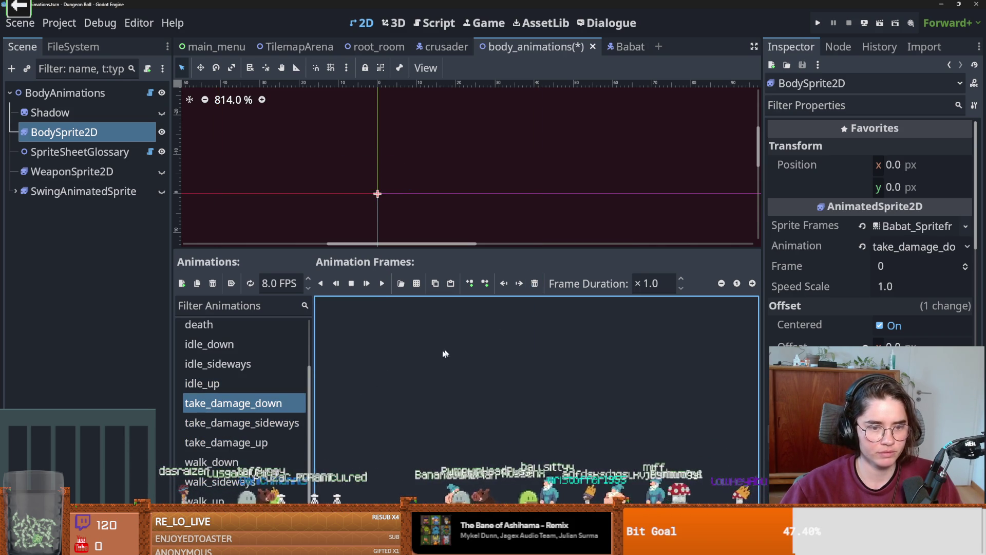
pyautogui.hotkey('ctrl', 'z')
# Delete the old frames from idle_sideways, idle_down and idle_up.
pyautogui.click(254, 383)
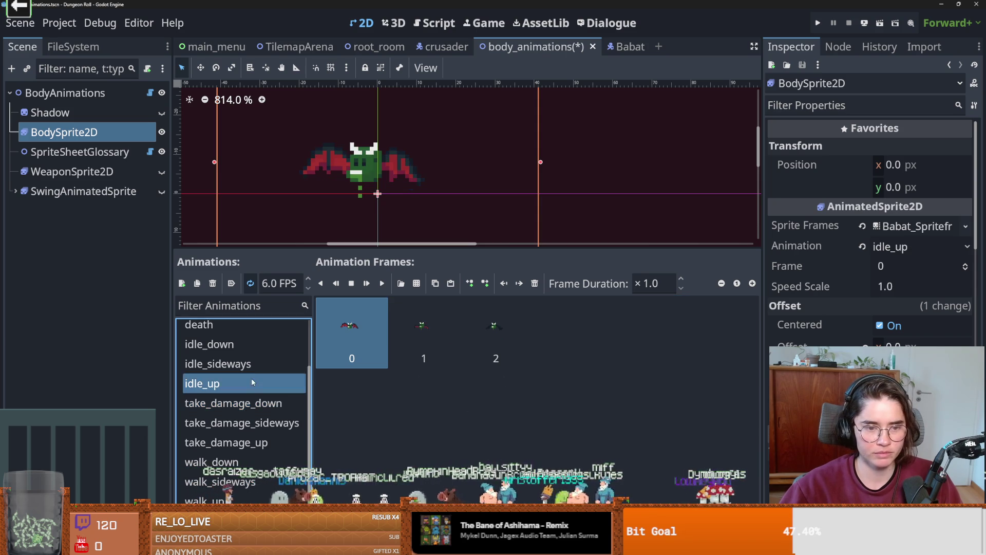
pyautogui.scroll(1, 253, 366)
pyautogui.click(251, 368)
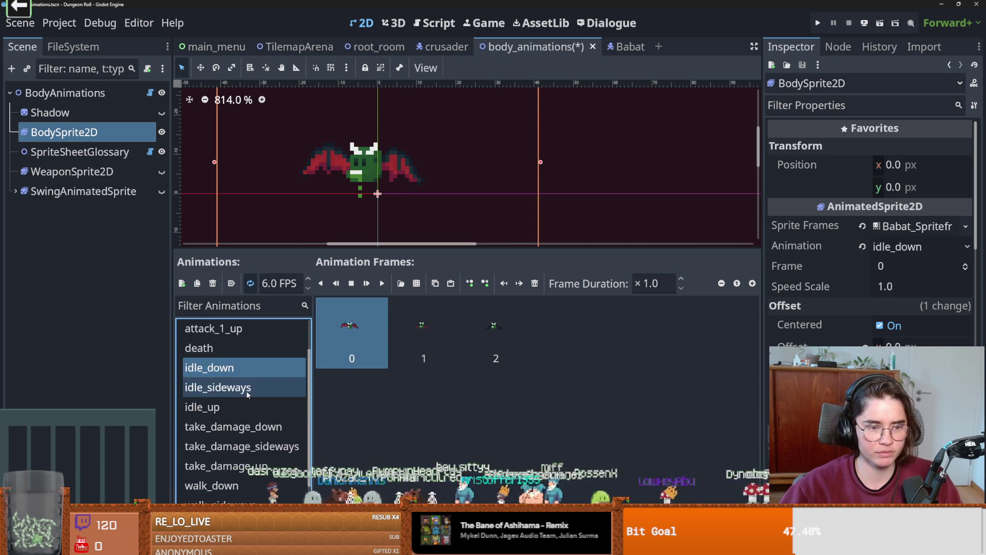
pyautogui.click(248, 388)
pyautogui.doubleClick(534, 283)
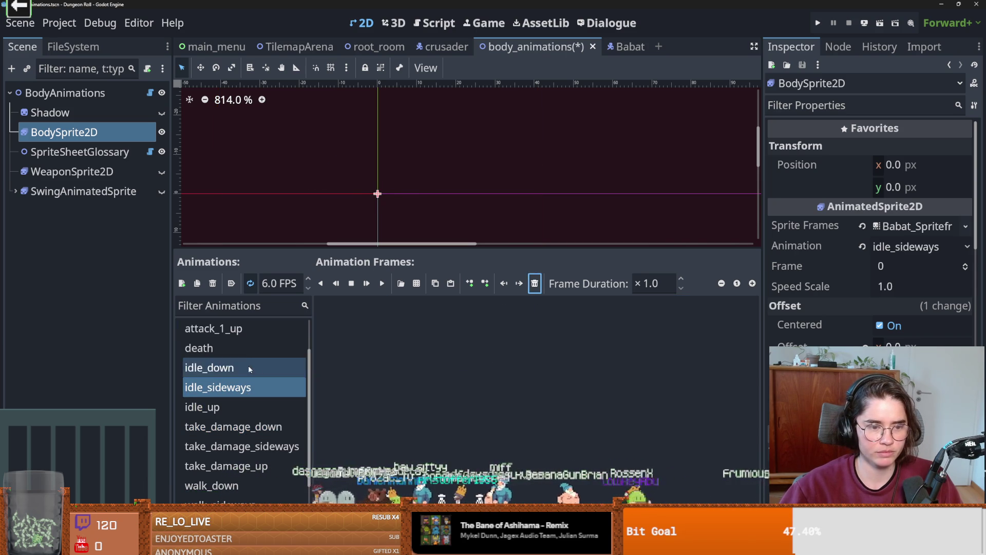
pyautogui.click(248, 366)
pyautogui.keyDown('shift'); pyautogui.click(498, 337); pyautogui.keyUp('shift')
pyautogui.click(535, 283)
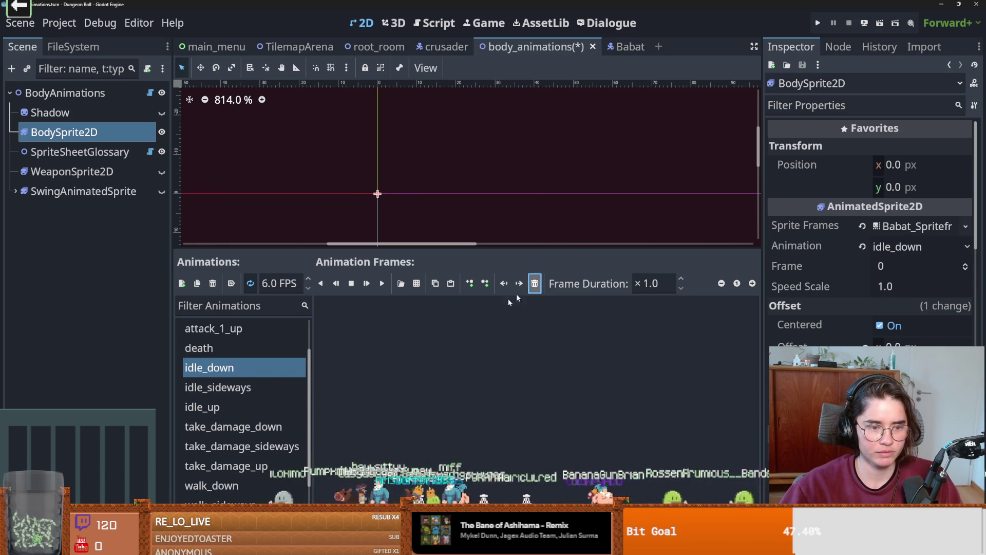
pyautogui.click(244, 406)
pyautogui.keyDown('shift'); pyautogui.click(495, 334); pyautogui.keyUp('shift')
pyautogui.click(535, 283)
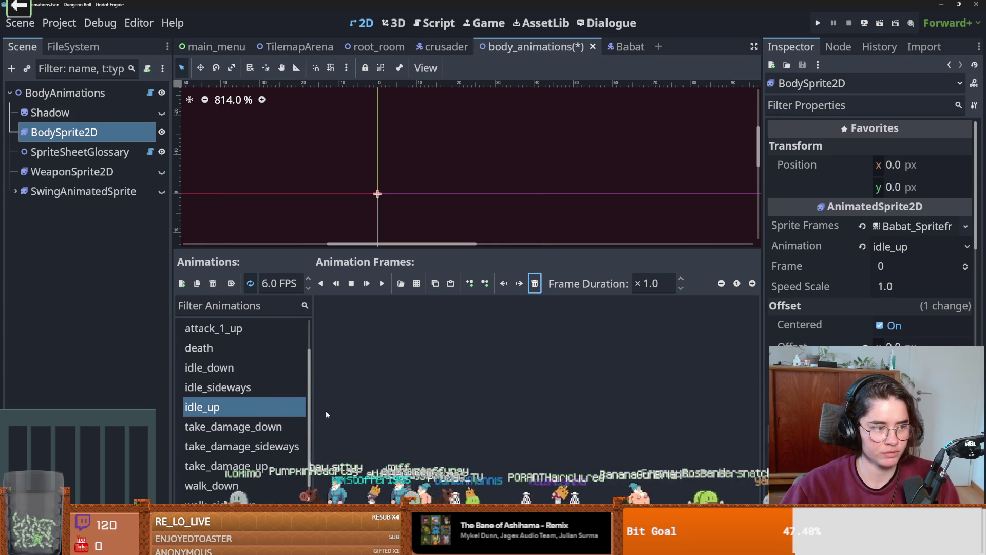
pyautogui.scroll(-1, 296, 421)
# Copy walk_down's six frames into idle_down, idle_sideways and idle_up.
pyautogui.click(211, 456)
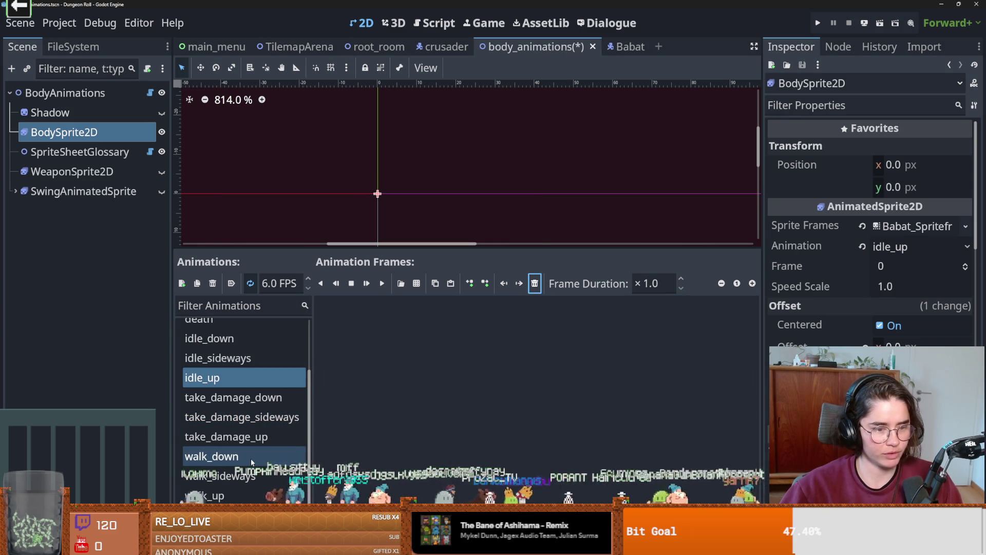
pyautogui.keyDown('shift'); pyautogui.click(713, 334); pyautogui.keyUp('shift')
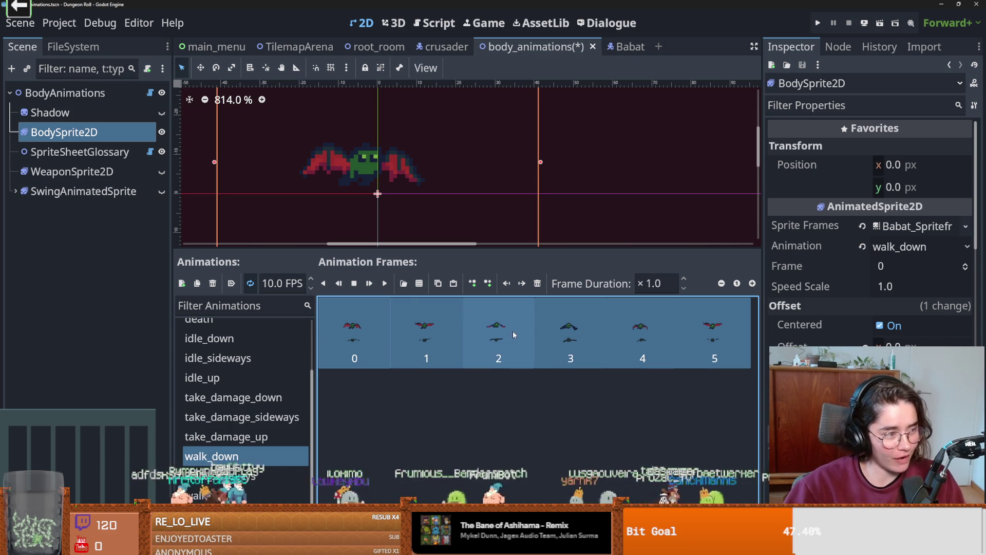
pyautogui.hotkey('ctrl', 'c')
pyautogui.scroll(3, 271, 405)
pyautogui.click(270, 408)
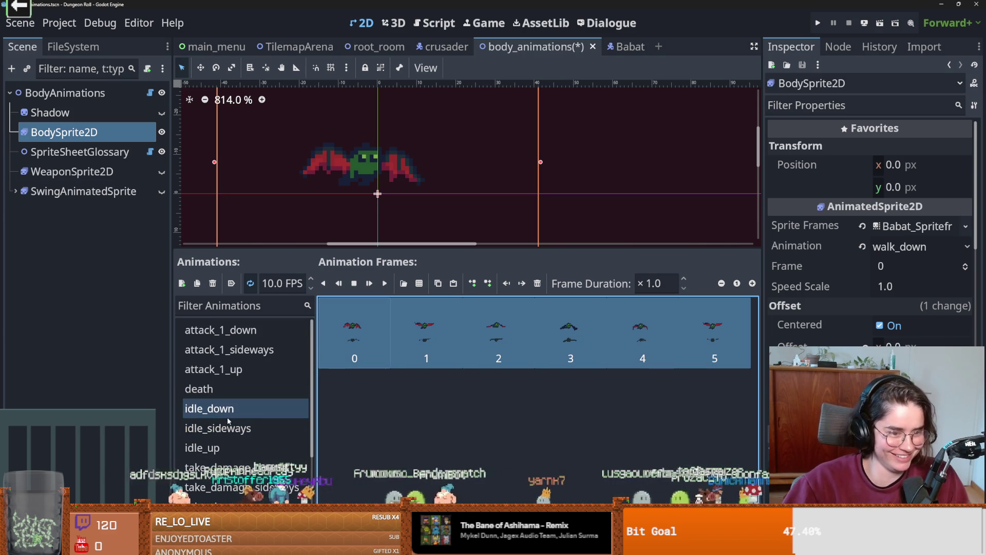
pyautogui.click(252, 427)
pyautogui.click(251, 447)
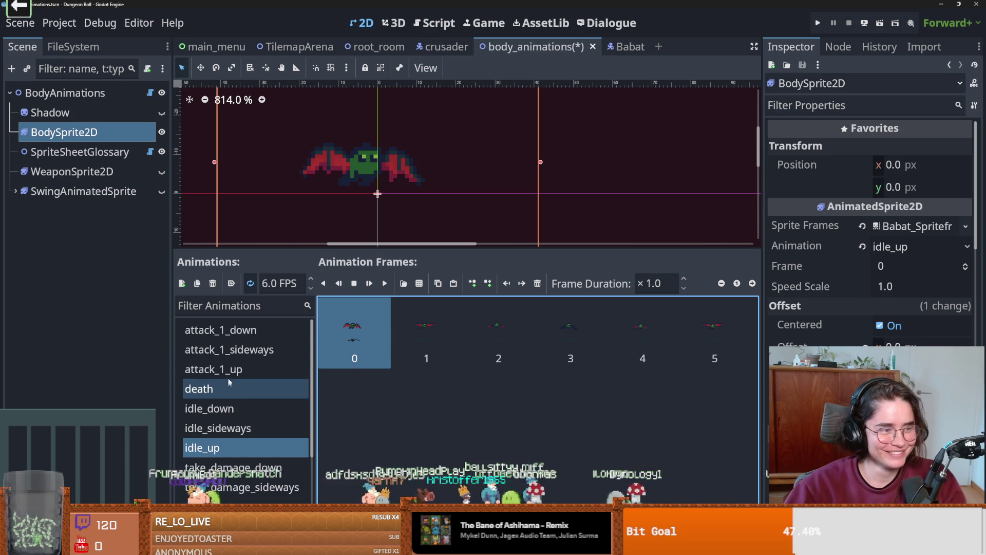
# Review the take_damage and walk_down animations, then select both death frames.
pyautogui.scroll(-2, 234, 383)
pyautogui.scroll(-1, 232, 383)
pyautogui.click(234, 396)
pyautogui.click(236, 416)
pyautogui.click(238, 455)
pyautogui.scroll(3, 239, 454)
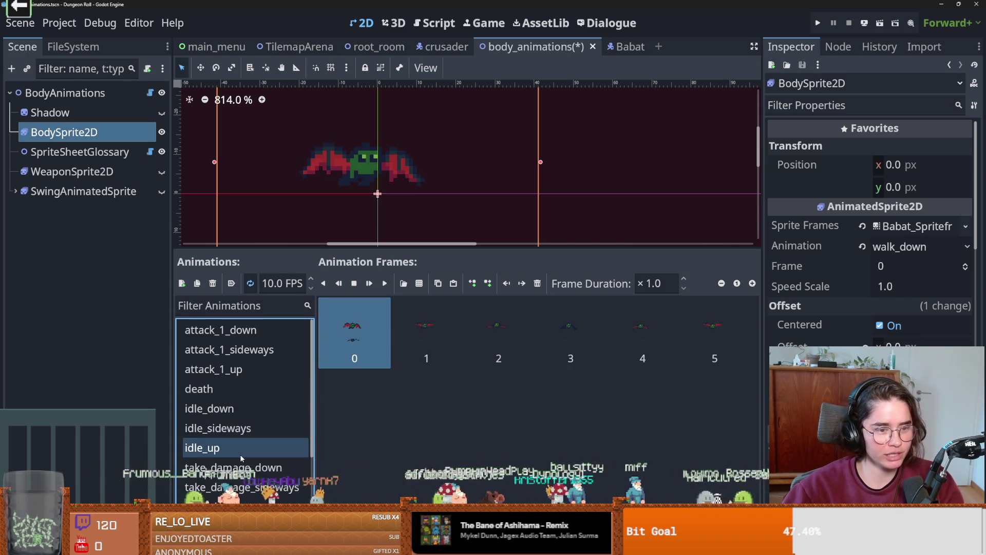
pyautogui.click(229, 389)
pyautogui.keyDown('shift'); pyautogui.click(441, 339); pyautogui.keyUp('shift')
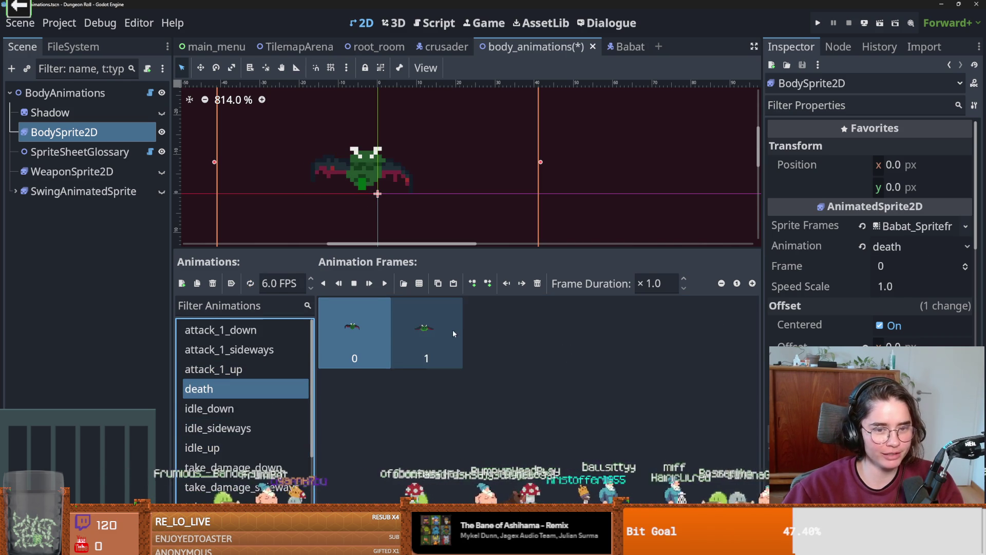
# Replace the death animation's frames with the two splat frames from babat_splat.png.
pyautogui.click(537, 283)
pyautogui.click(403, 283)
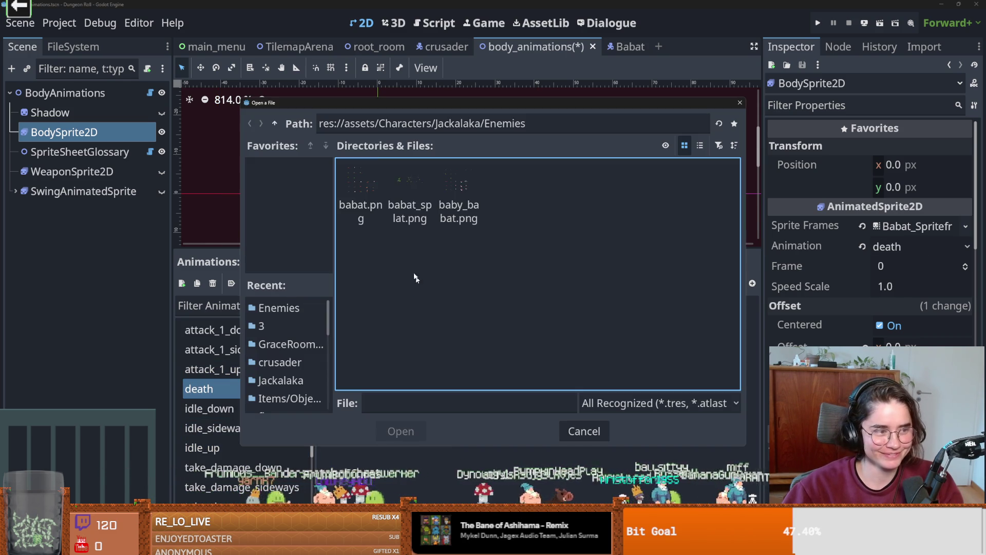
pyautogui.doubleClick(416, 187)
pyautogui.click(295, 251)
pyautogui.click(351, 252)
pyautogui.click(360, 442)
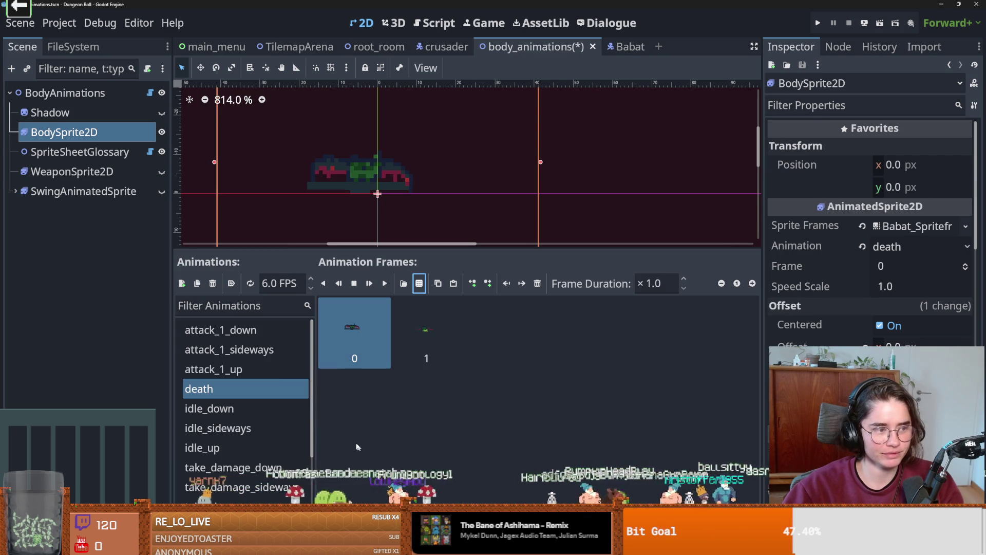
# Delete all old frames from the attack_1_up and attack_1_sideways animations.
pyautogui.click(258, 367)
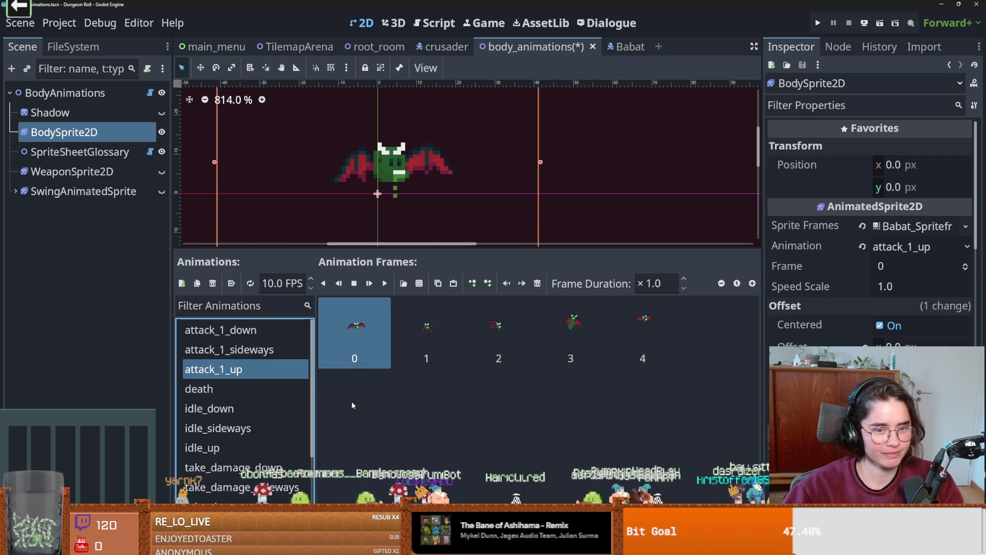
pyautogui.click(537, 283)
pyautogui.click(537, 283)
pyautogui.click(537, 283)
pyautogui.click(537, 283)
pyautogui.click(537, 283)
pyautogui.click(229, 349)
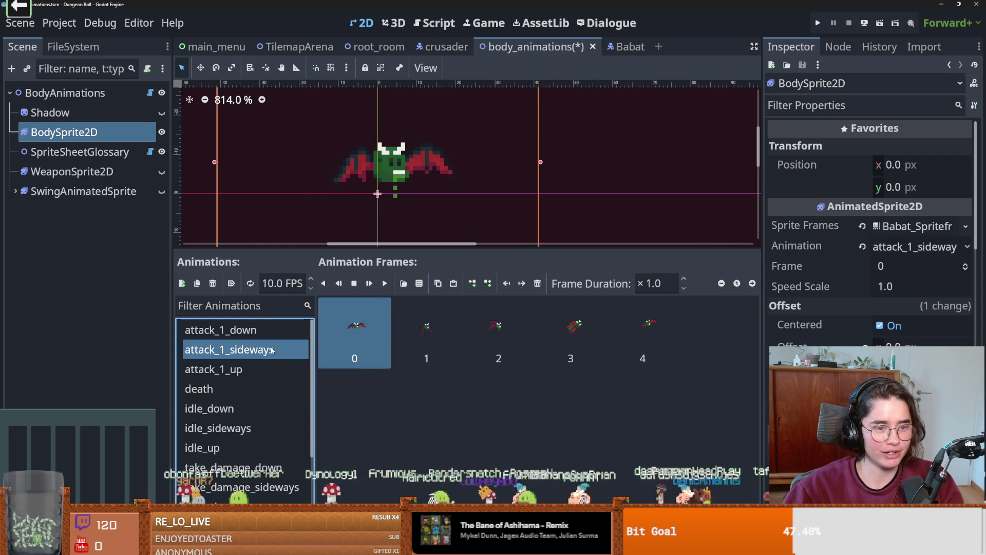
pyautogui.click(535, 286)
pyautogui.click(536, 286)
pyautogui.click(536, 286)
pyautogui.click(536, 286)
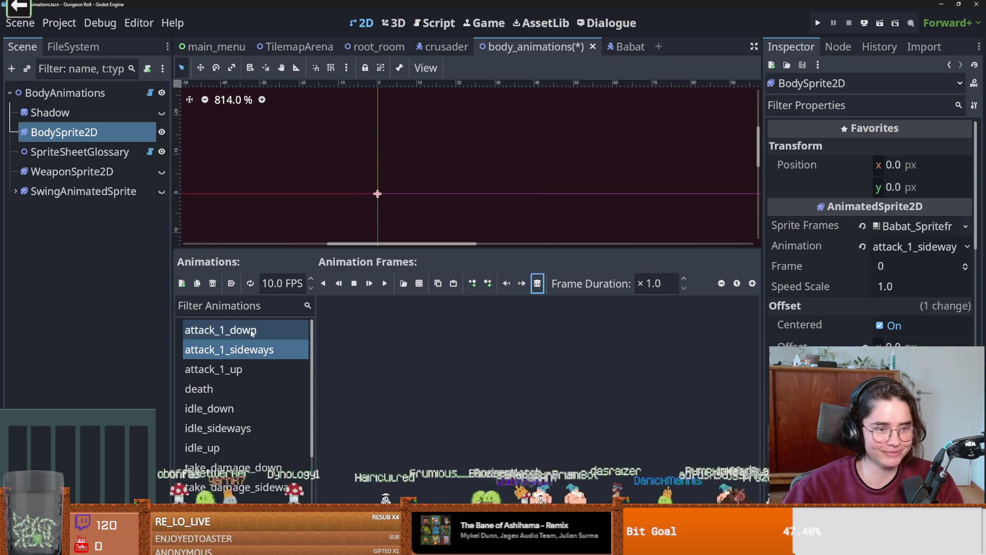
# Replace attack_1_down's old frames with the five fifth-row frames of the Babat sprite sheet.
pyautogui.click(229, 329)
pyautogui.click(537, 283)
pyautogui.click(538, 283)
pyautogui.click(538, 283)
pyautogui.click(537, 282)
pyautogui.click(537, 283)
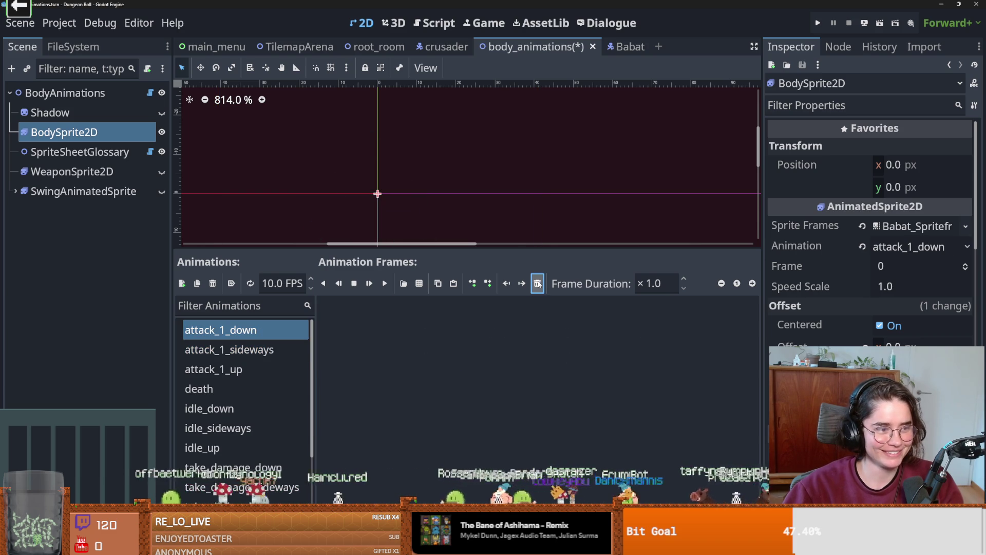
pyautogui.click(245, 334)
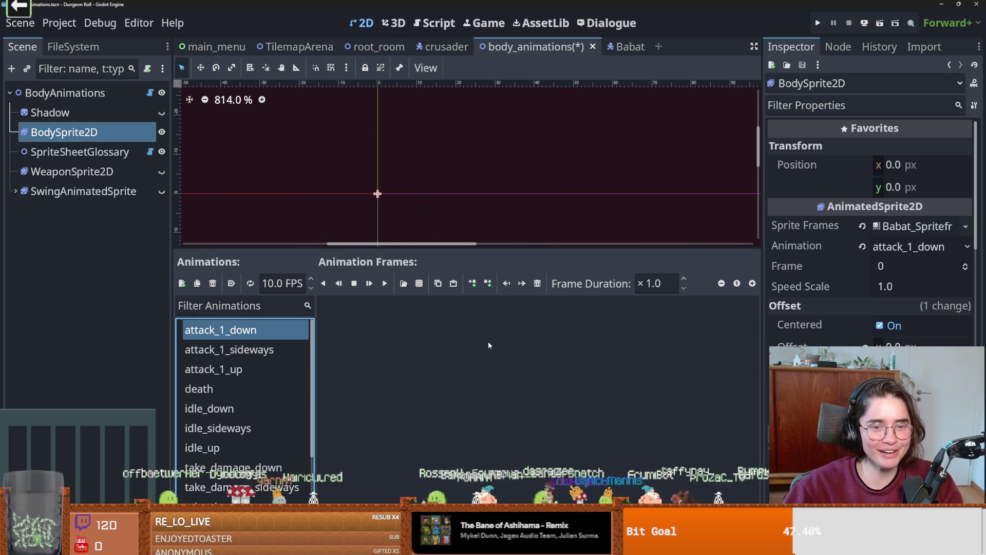
pyautogui.click(419, 283)
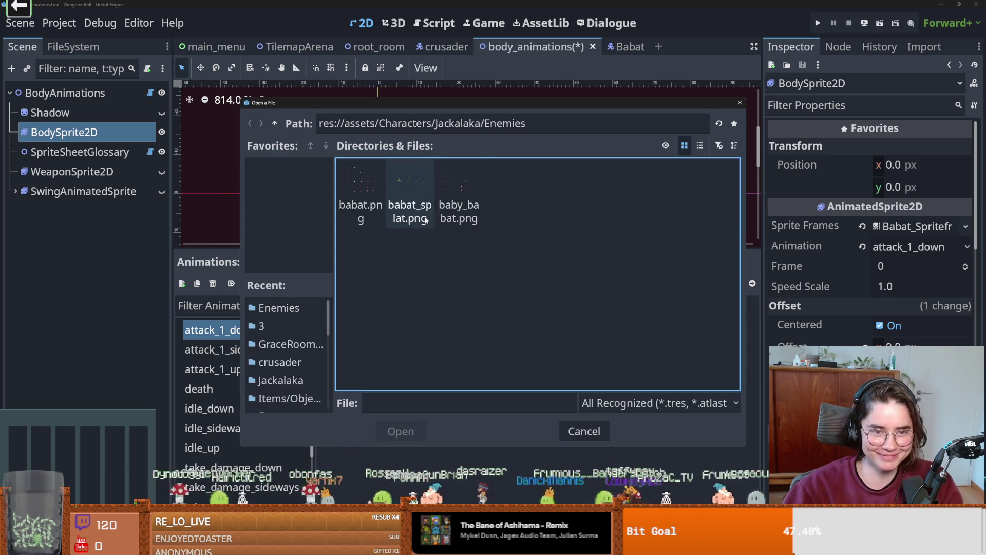
pyautogui.doubleClick(426, 220)
pyautogui.moveTo(310, 344); pyautogui.dragTo(500, 365)
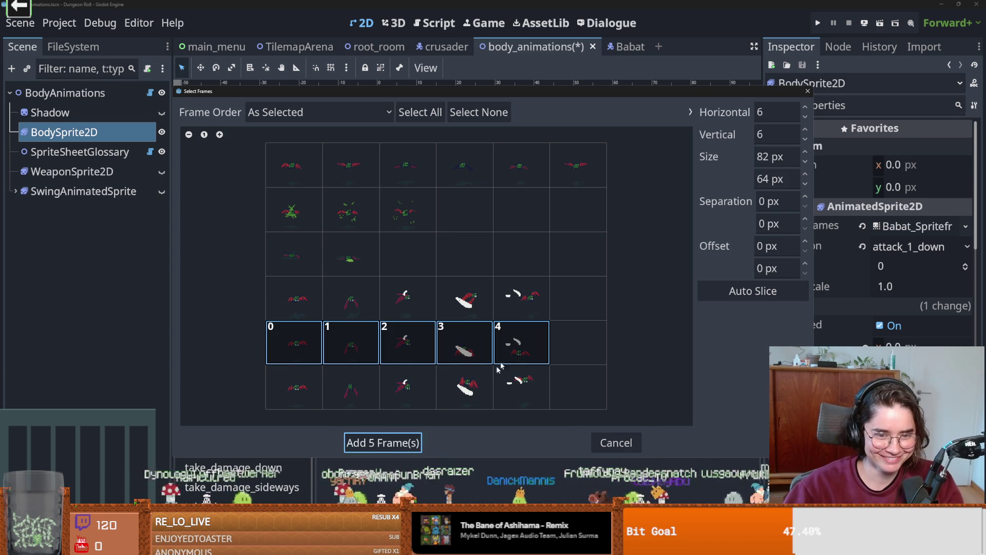
pyautogui.click(395, 443)
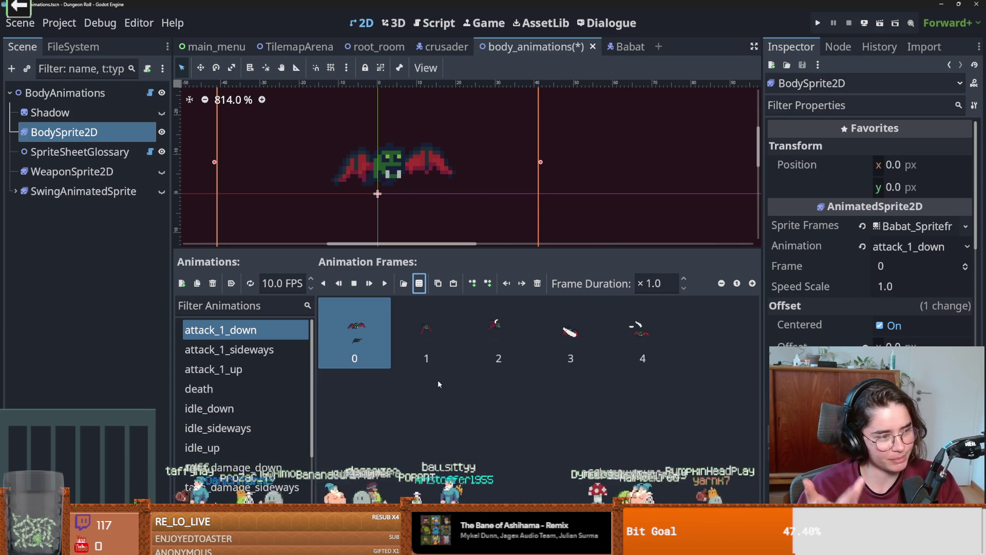
pyautogui.click(282, 350)
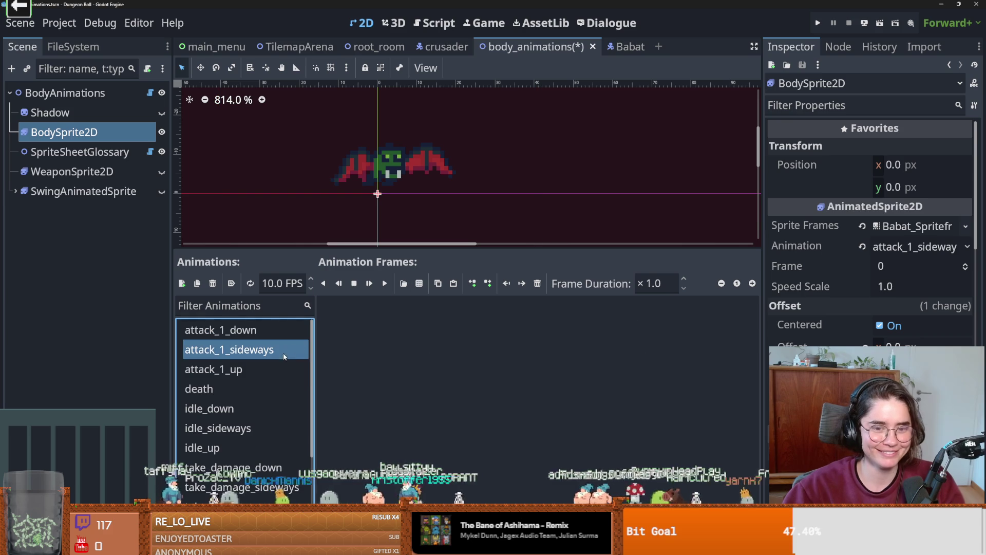
# Add the five fourth-row cells of the Babat sprite sheet to attack_1_sideways.
pyautogui.click(419, 284)
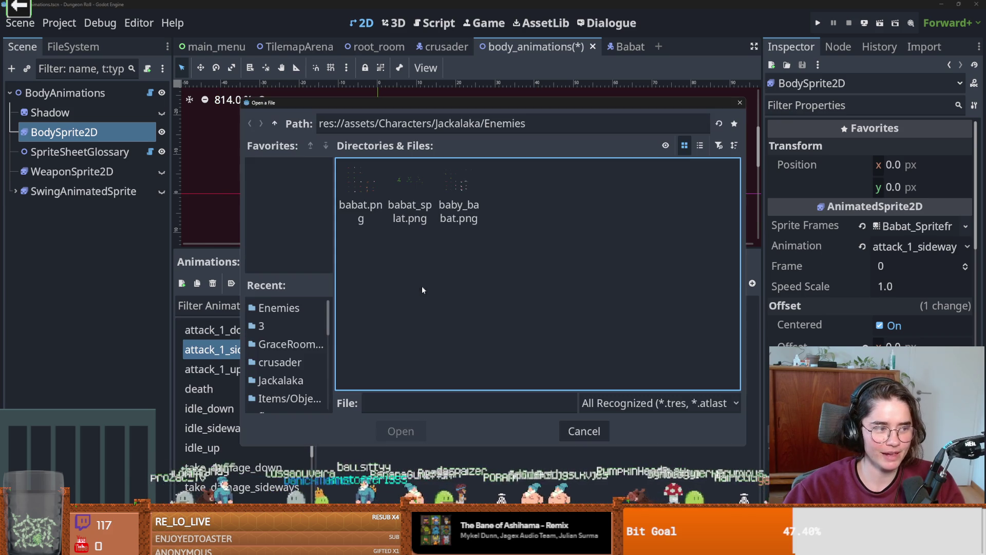
pyautogui.click(454, 193)
pyautogui.doubleClick(454, 193)
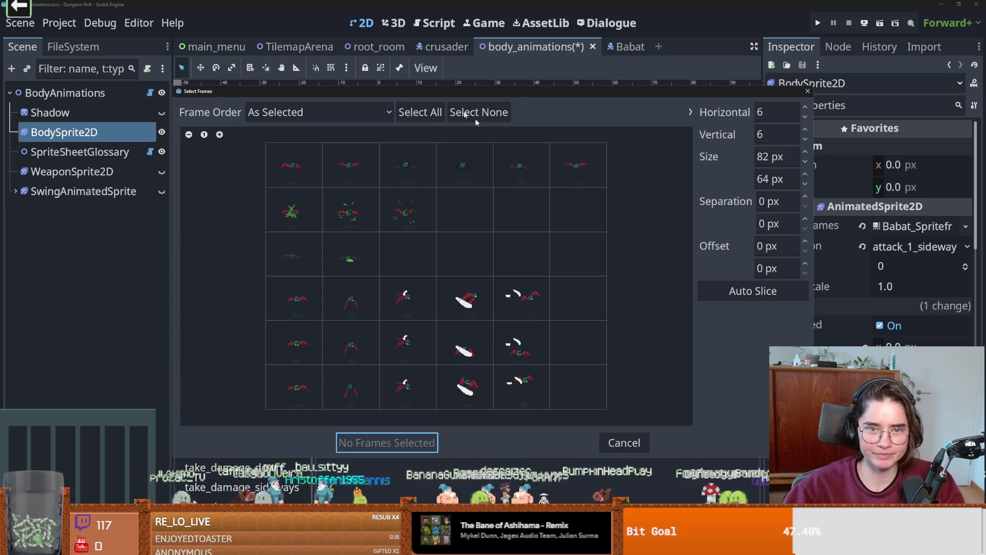
pyautogui.moveTo(507, 95)
pyautogui.mouseDown()
pyautogui.moveTo(689, 104)
pyautogui.moveTo(436, 94)
pyautogui.mouseUp()
pyautogui.moveTo(291, 294); pyautogui.dragTo(482, 310)
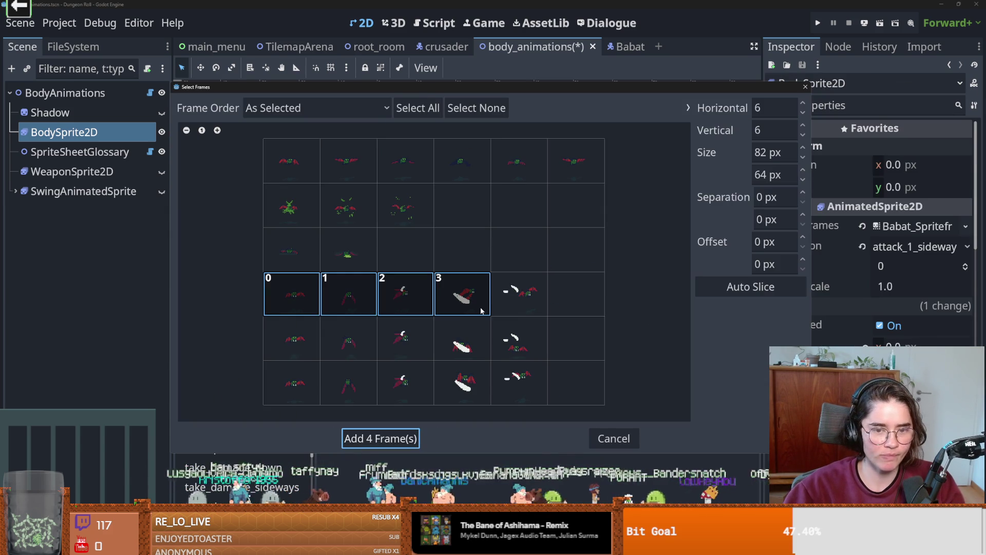
pyautogui.click(511, 300)
pyautogui.click(398, 437)
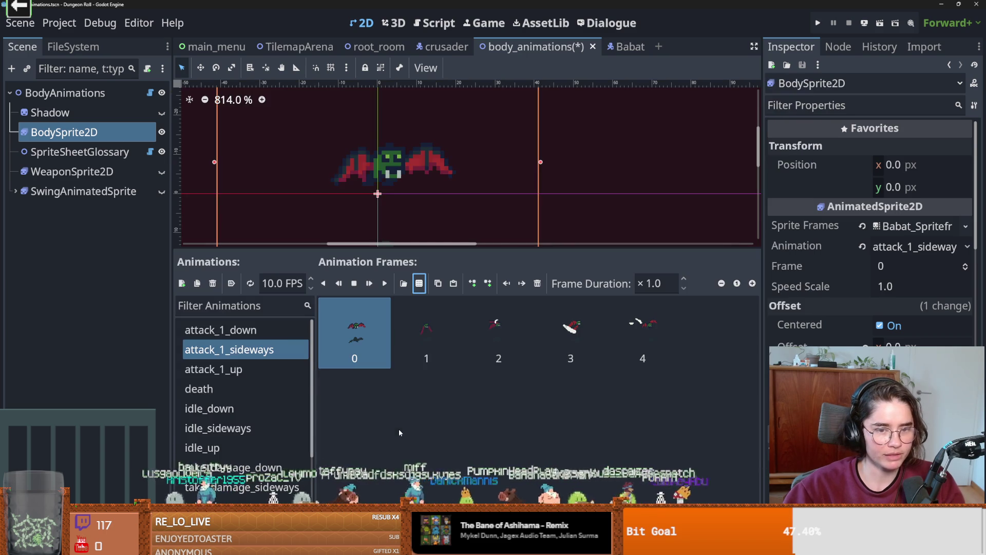
pyautogui.click(264, 378)
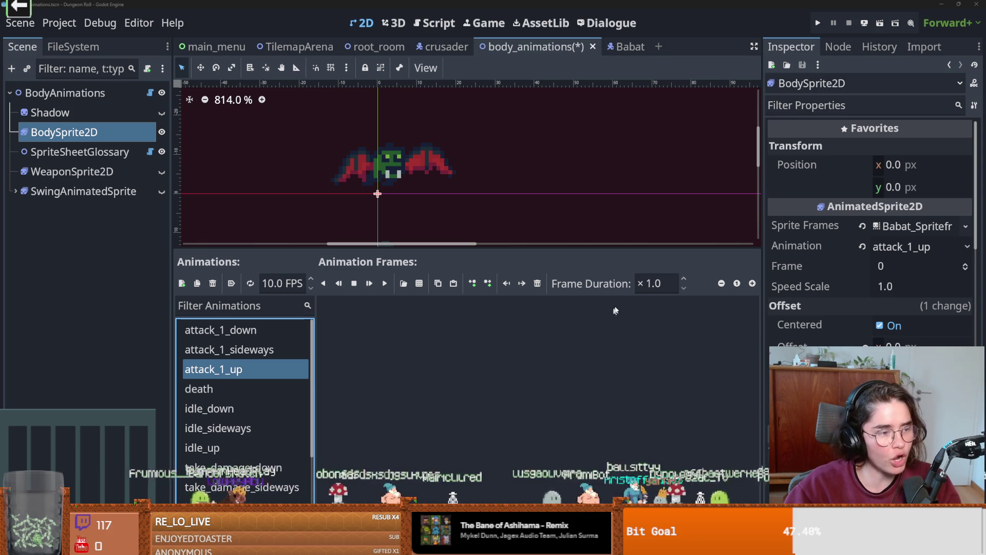
# Fill attack_1_up with the five bottom-row Babat frames, leaving out the empty last cell.
pyautogui.click(419, 283)
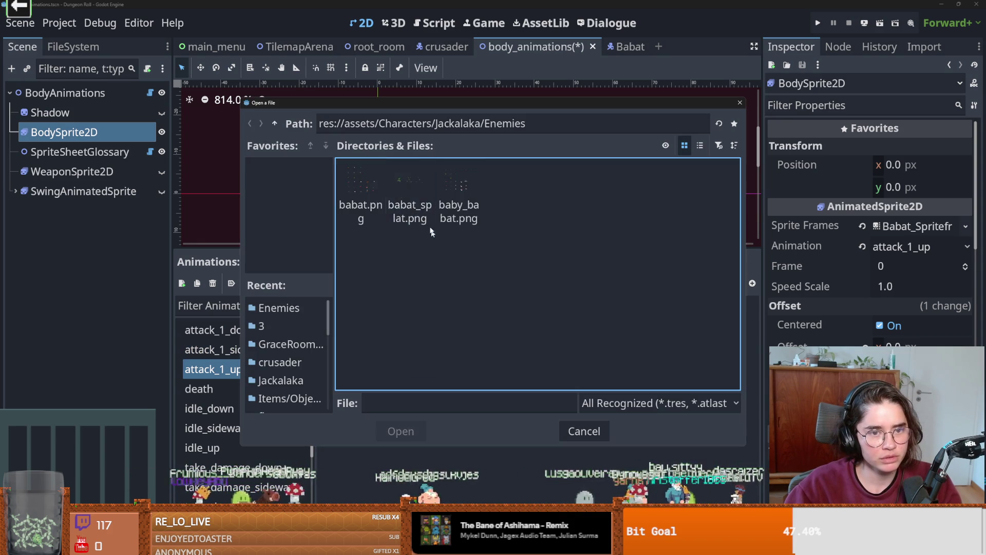
pyautogui.doubleClick(468, 193)
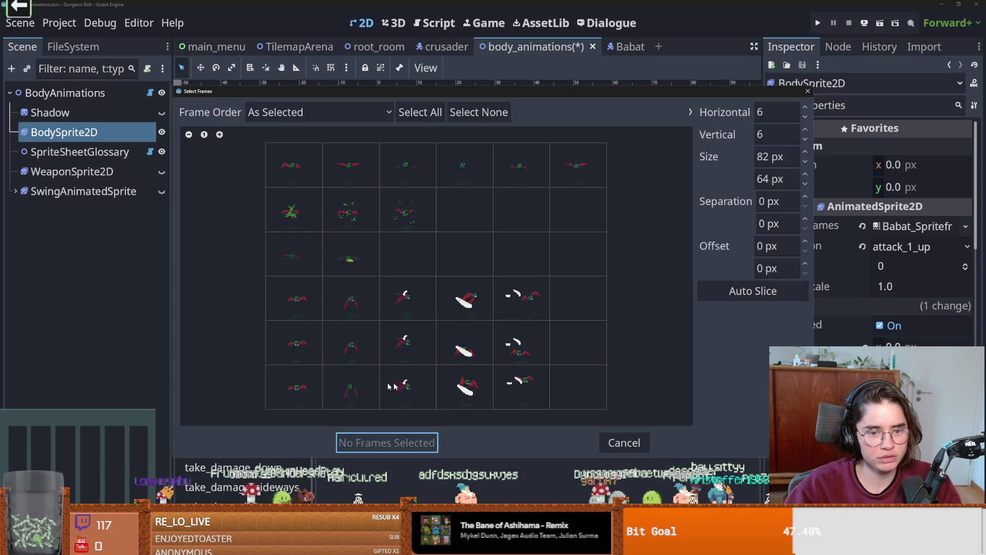
pyautogui.moveTo(481, 86)
pyautogui.mouseDown()
pyautogui.moveTo(758, 96)
pyautogui.moveTo(566, 70)
pyautogui.mouseUp()
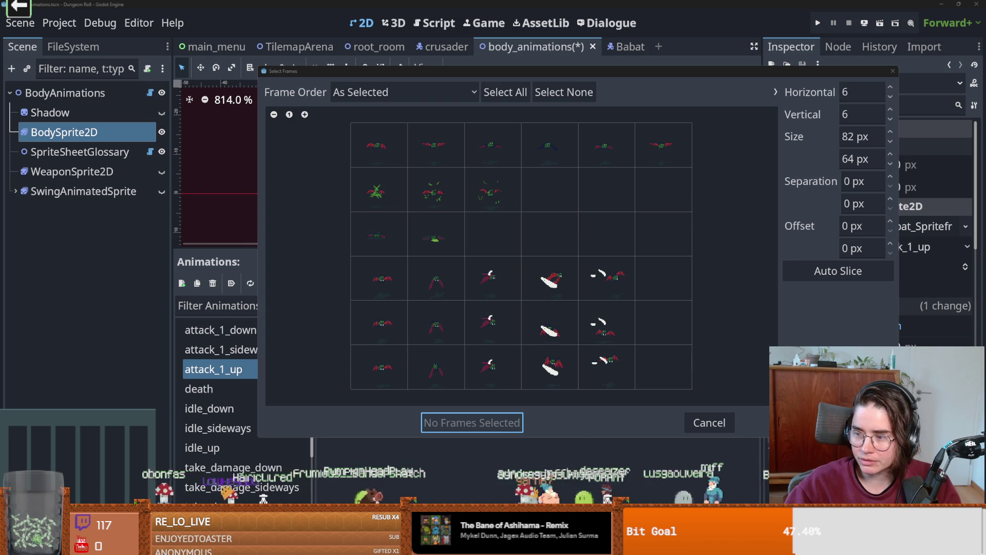
pyautogui.moveTo(377, 375); pyautogui.dragTo(646, 370)
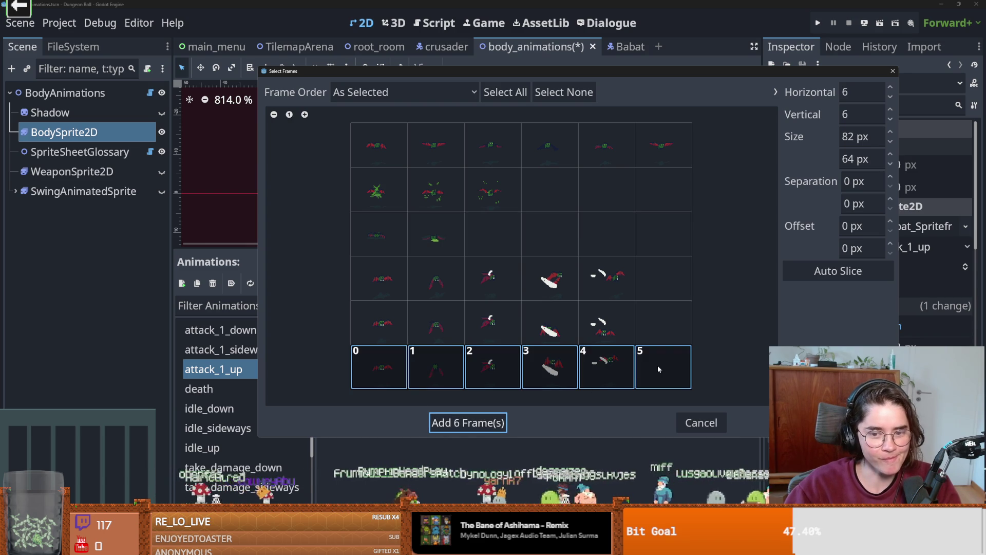
pyautogui.click(658, 369)
pyautogui.click(462, 423)
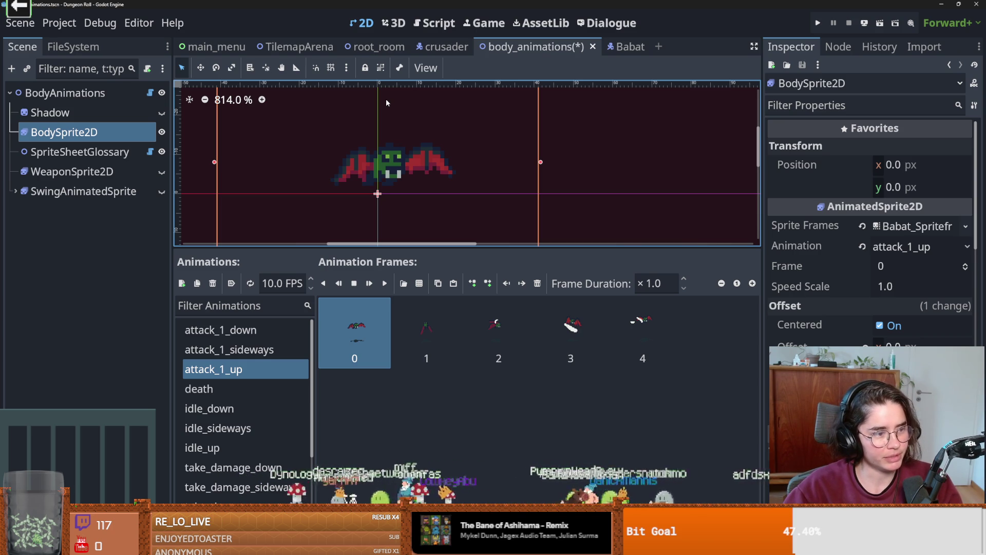
pyautogui.moveTo(815, 213)
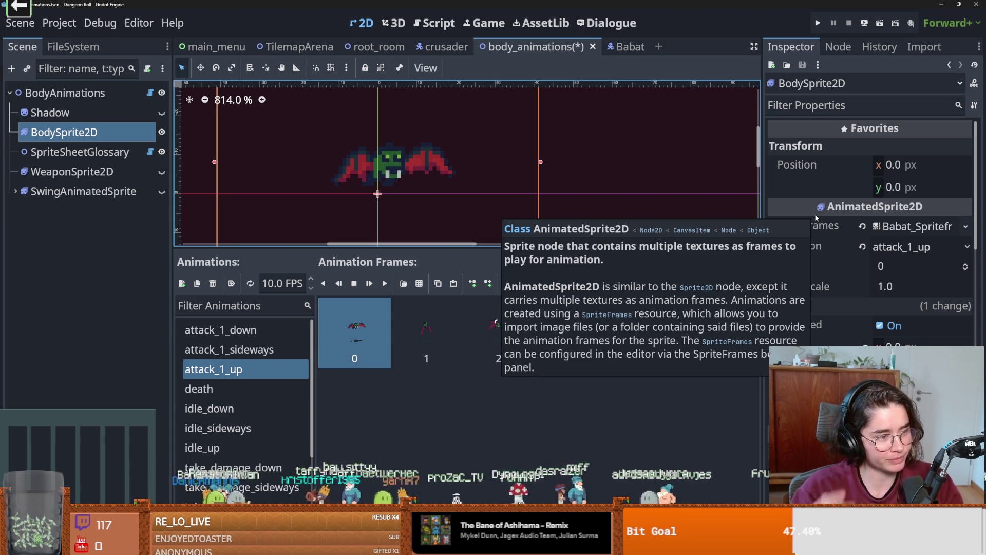
# Preview death, idle_up and the take_damage animations, then save and run the game with F5.
pyautogui.click(215, 389)
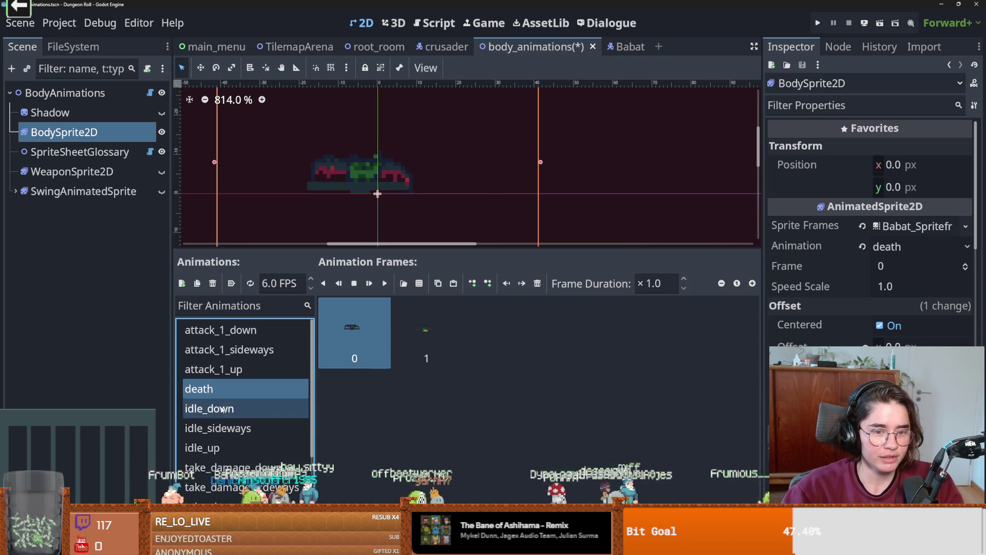
pyautogui.press('Down')
pyautogui.press('Down')
pyautogui.scroll(-1, 241, 434)
pyautogui.press('Down')
pyautogui.press('Down')
pyautogui.press('Up')
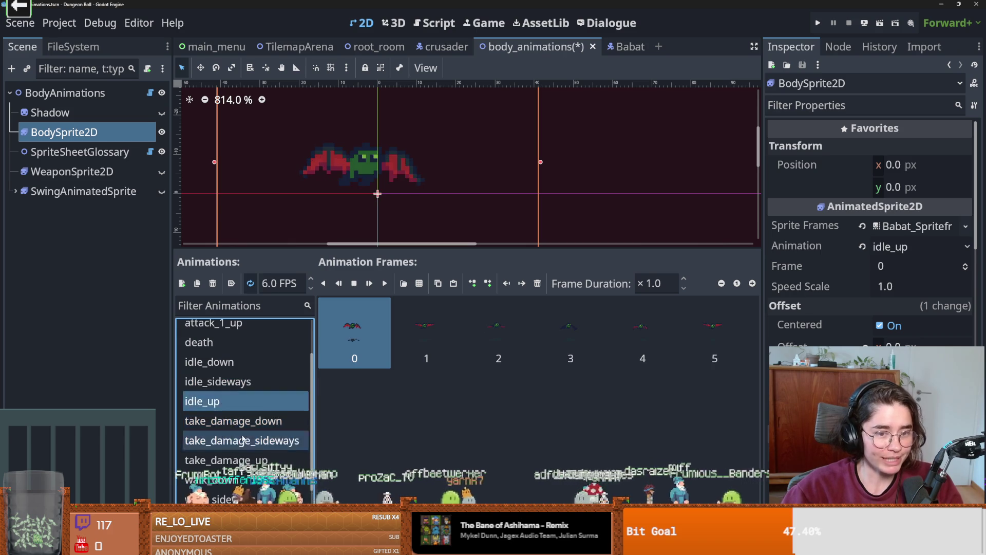
pyautogui.scroll(-1, 243, 439)
pyautogui.press('Down')
pyautogui.press('Down')
pyautogui.press('Down')
pyautogui.press('Up')
pyautogui.press('Up')
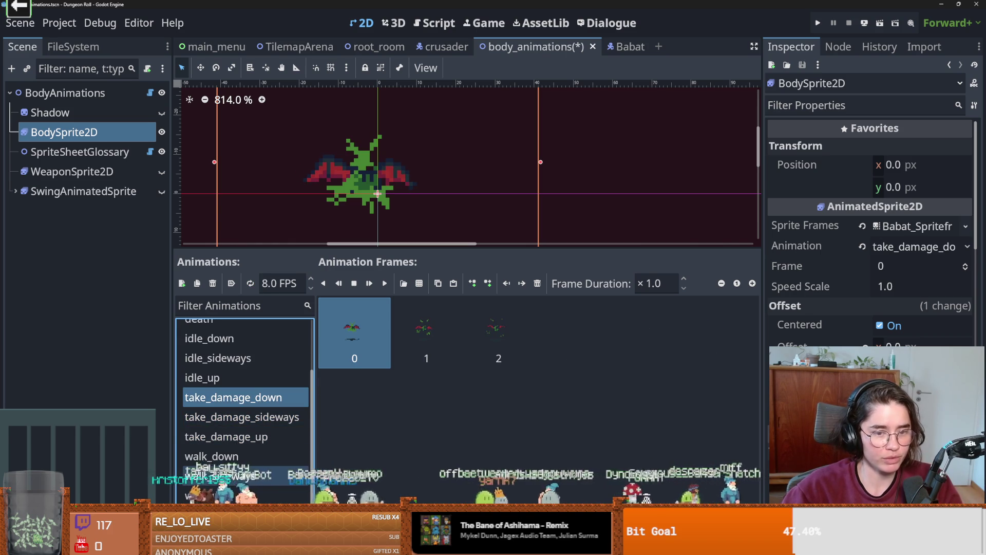
pyautogui.press('F5')
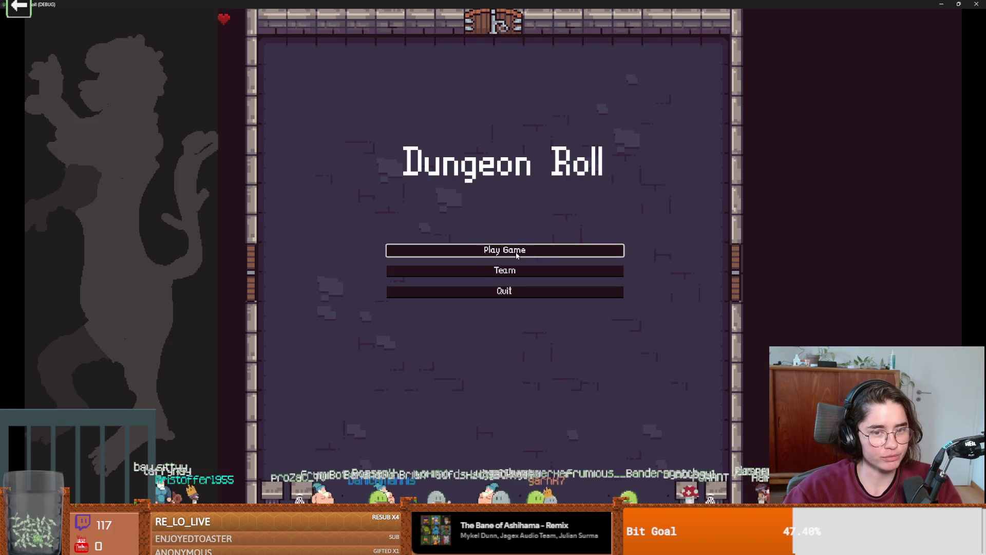
# Start a new Dungeon Roll game as the Crusader and enter the dungeon room.
pyautogui.click(463, 250)
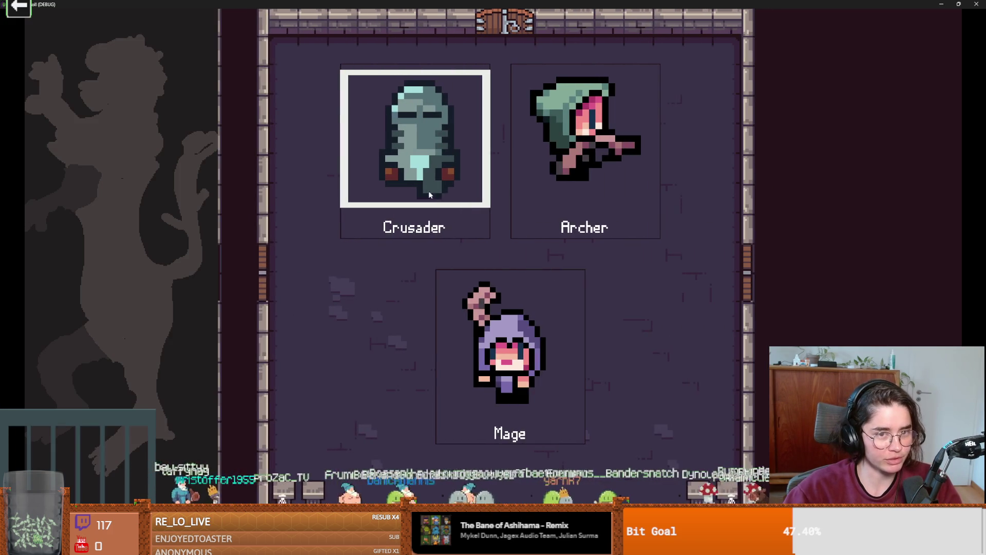
pyautogui.press('Return')
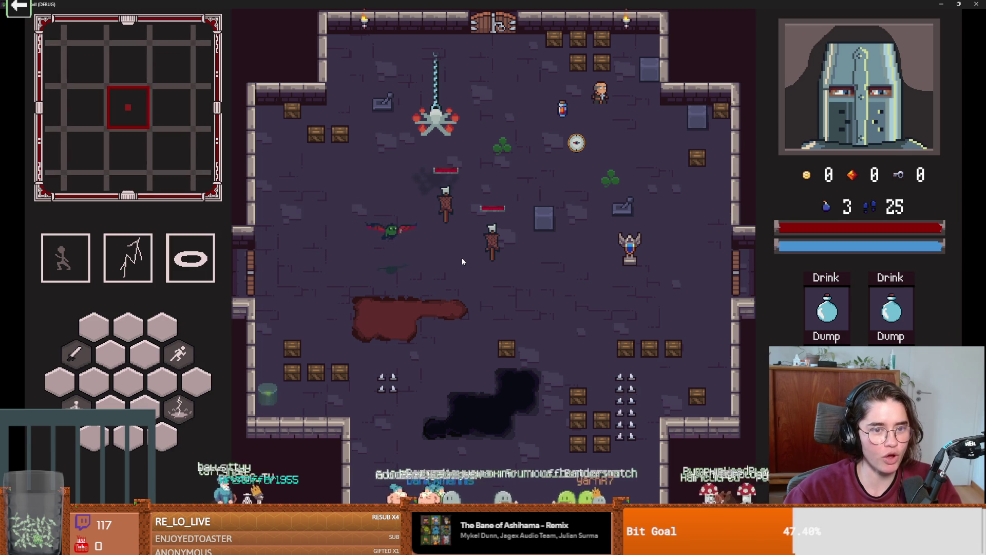
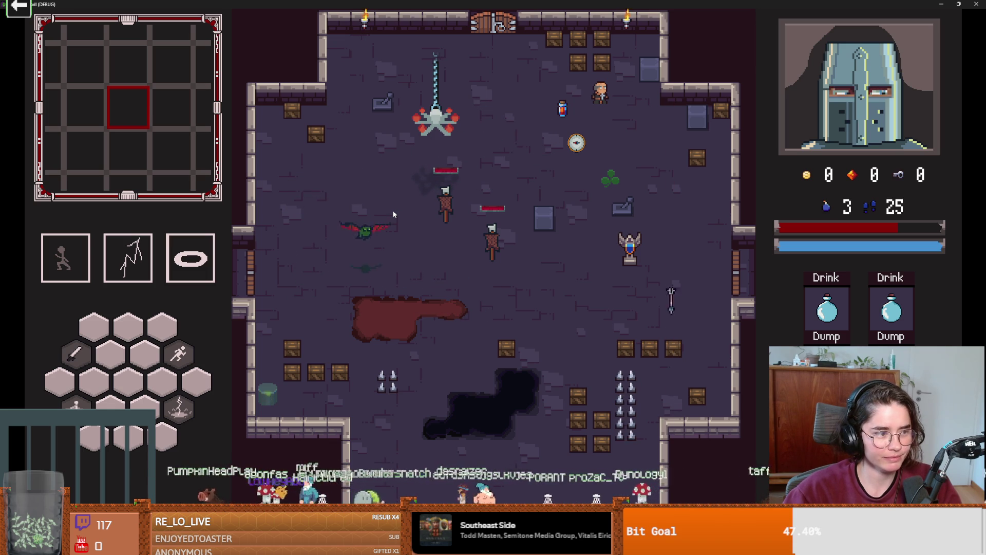
# Restore the maximized Dungeon Roll (DEBUG) playtest window to a smaller size.
pyautogui.doubleClick(470, 4)
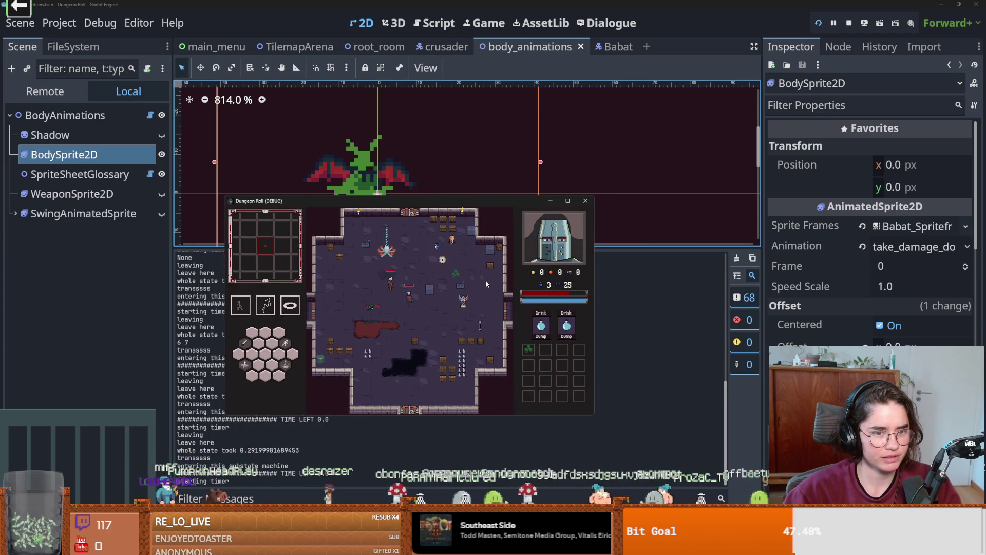
# Stop the playtest and inspect the Babat attack_state node and its AttackCooldownTimer.
pyautogui.click(585, 201)
pyautogui.click(50, 113)
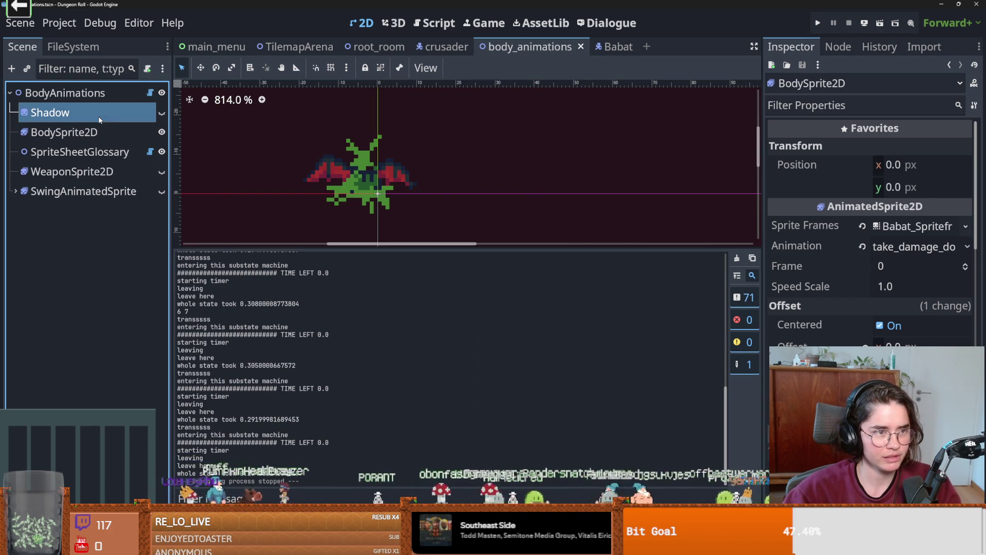
pyautogui.click(613, 47)
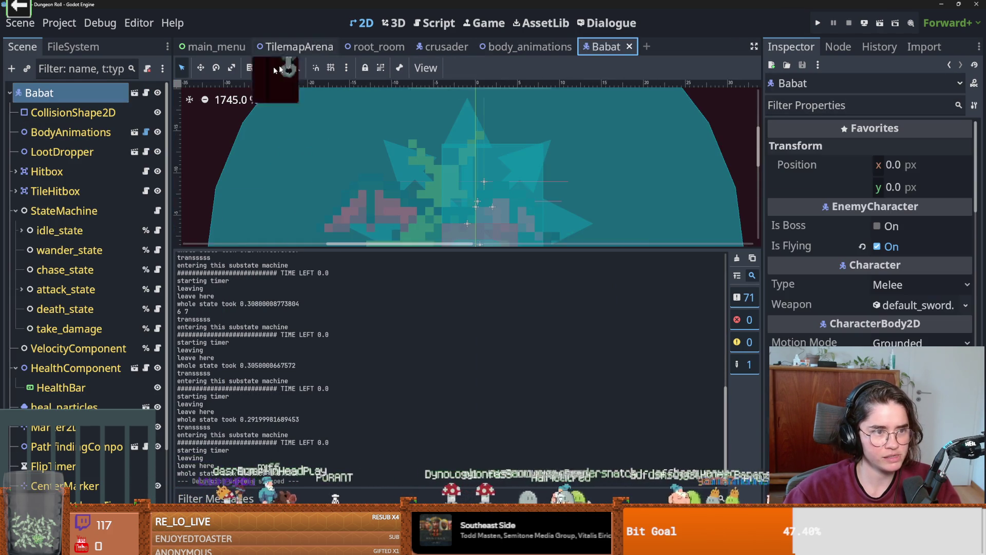
pyautogui.click(21, 289)
pyautogui.click(77, 308)
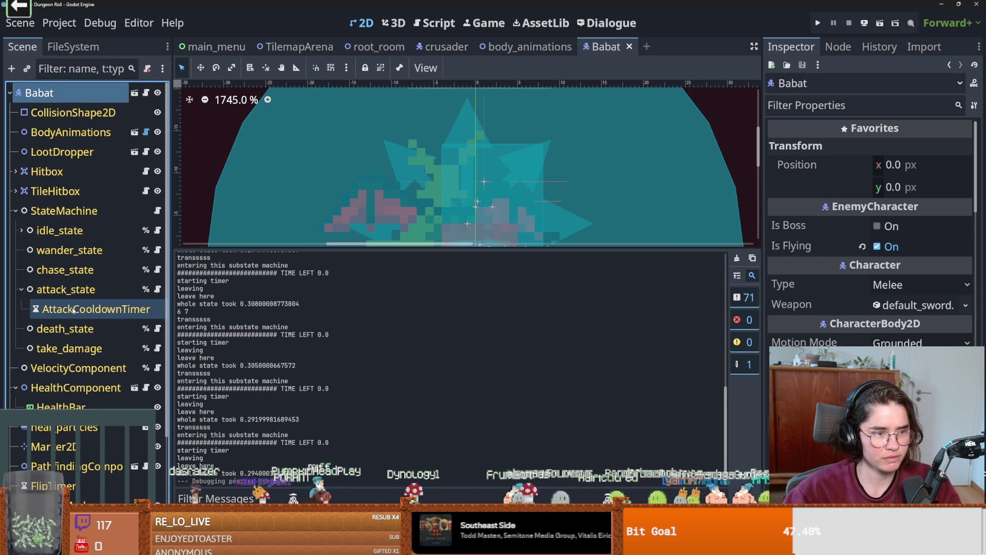
pyautogui.click(66, 289)
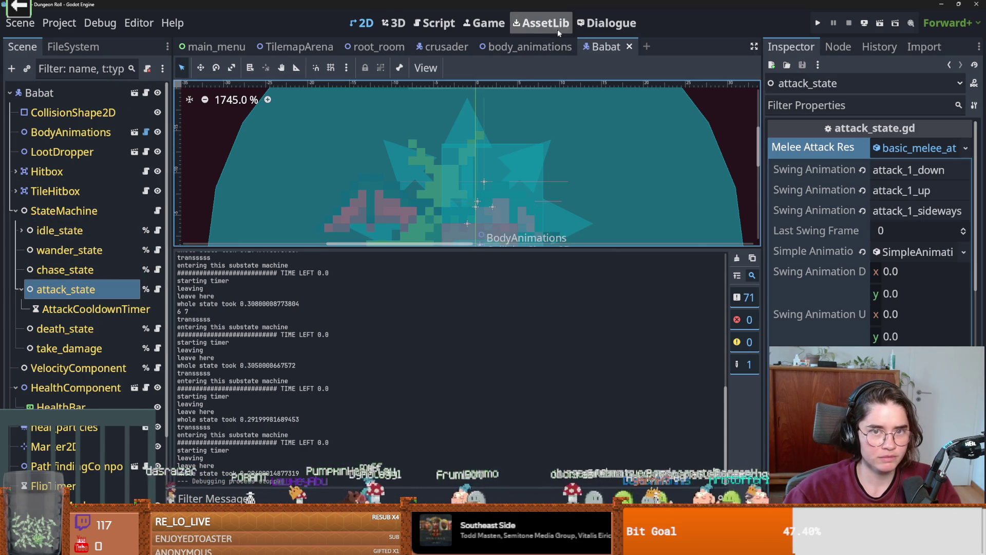
# Preview the attack_1_down animation on BodySprite2D in the body_animations scene.
pyautogui.click(480, 46)
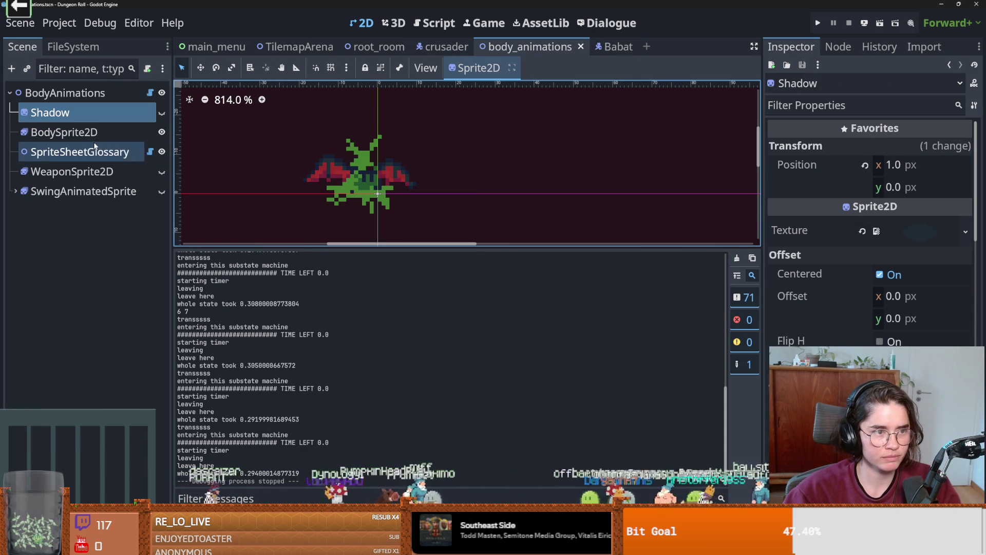
pyautogui.click(64, 132)
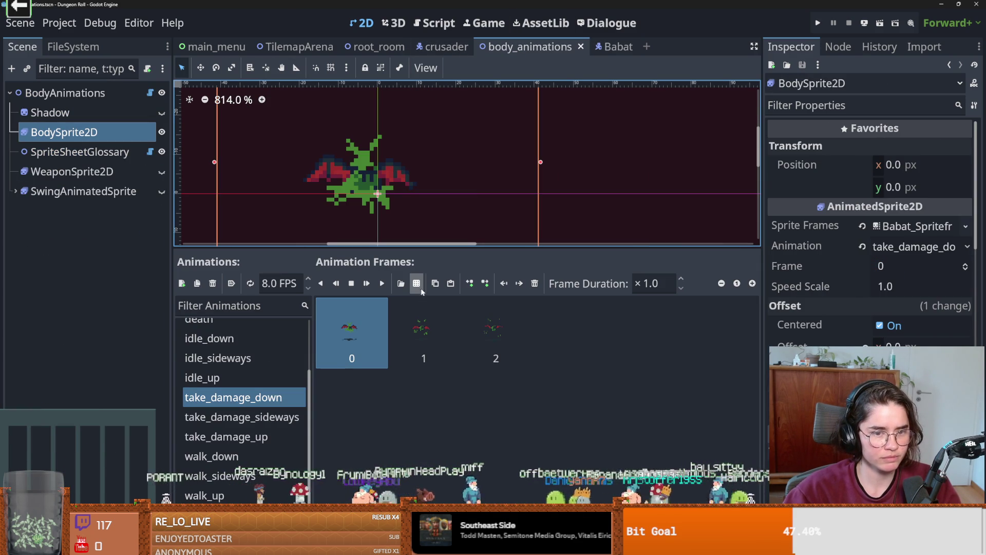
pyautogui.scroll(2, 254, 406)
pyautogui.scroll(-2, 257, 405)
pyautogui.scroll(2, 257, 404)
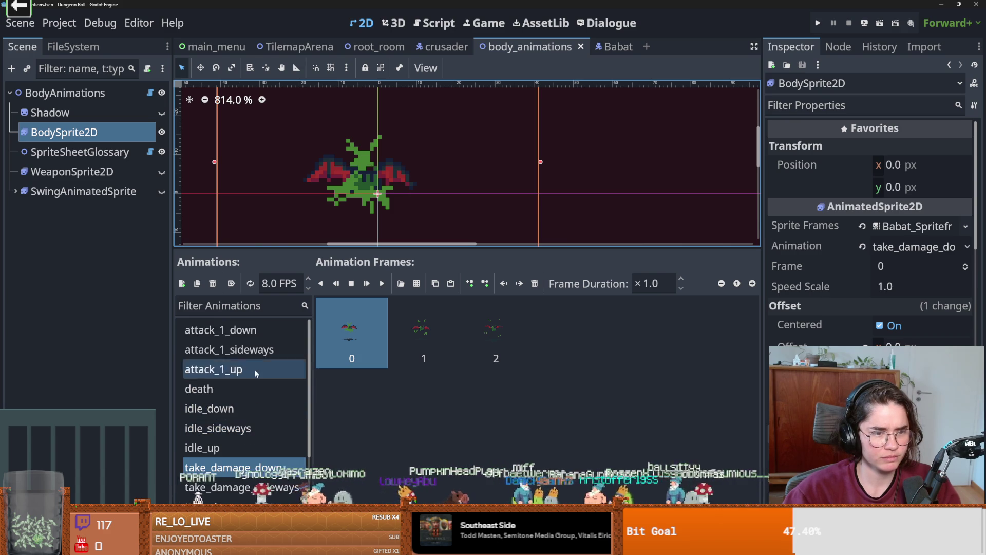
pyautogui.click(246, 330)
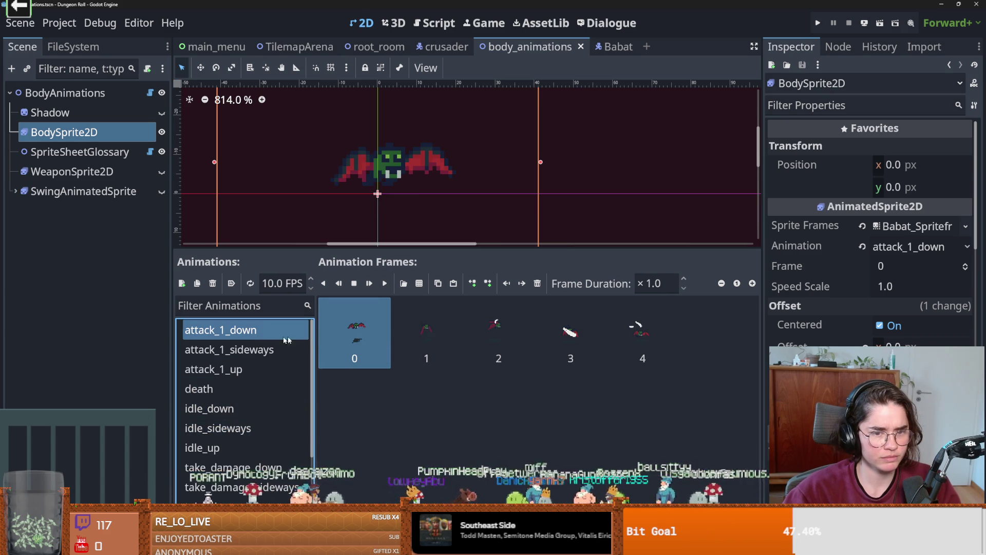
pyautogui.click(385, 283)
pyautogui.click(419, 283)
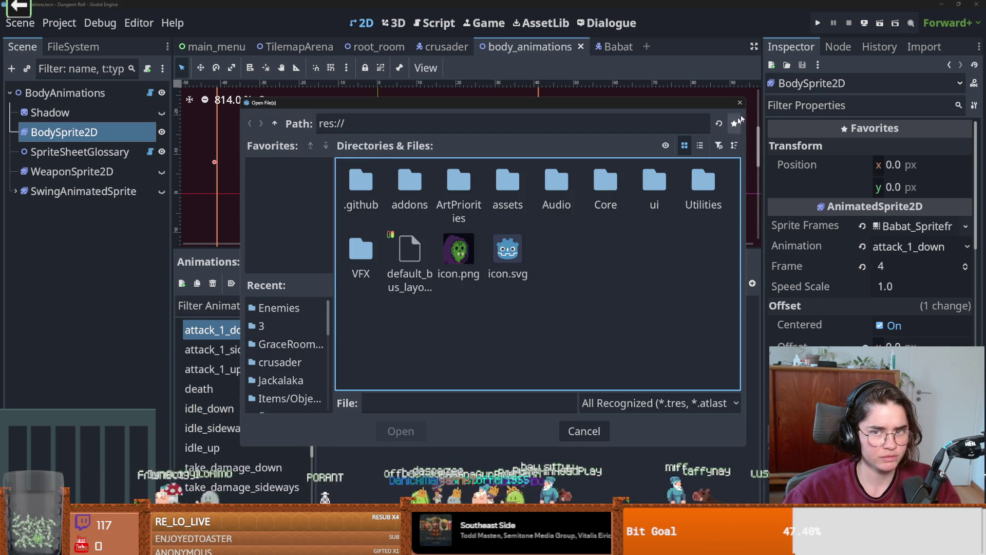
pyautogui.press('Escape')
pyautogui.click(385, 283)
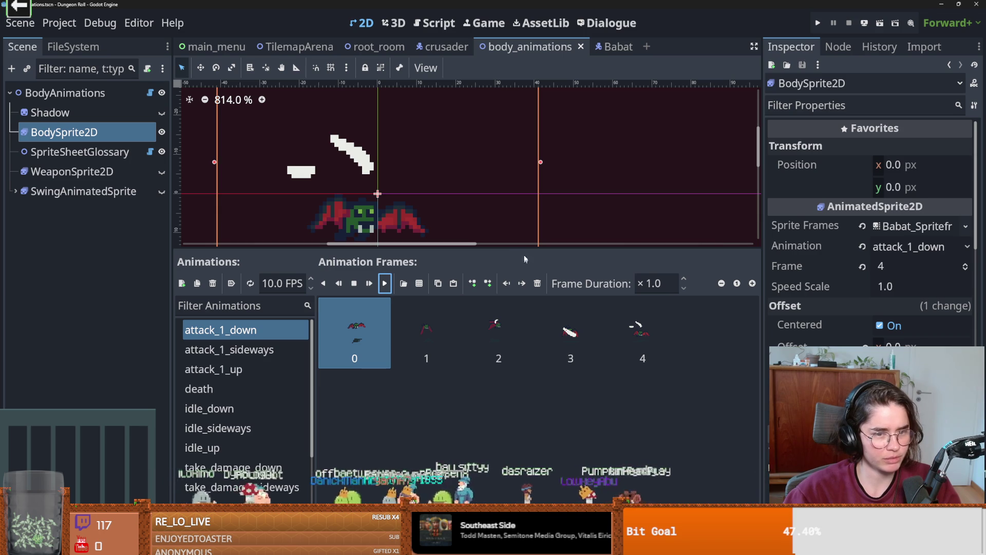
# Enlarge the sprite preview and frames panel, then select the attack_1_sideways animation.
pyautogui.moveTo(524, 251); pyautogui.dragTo(524, 343)
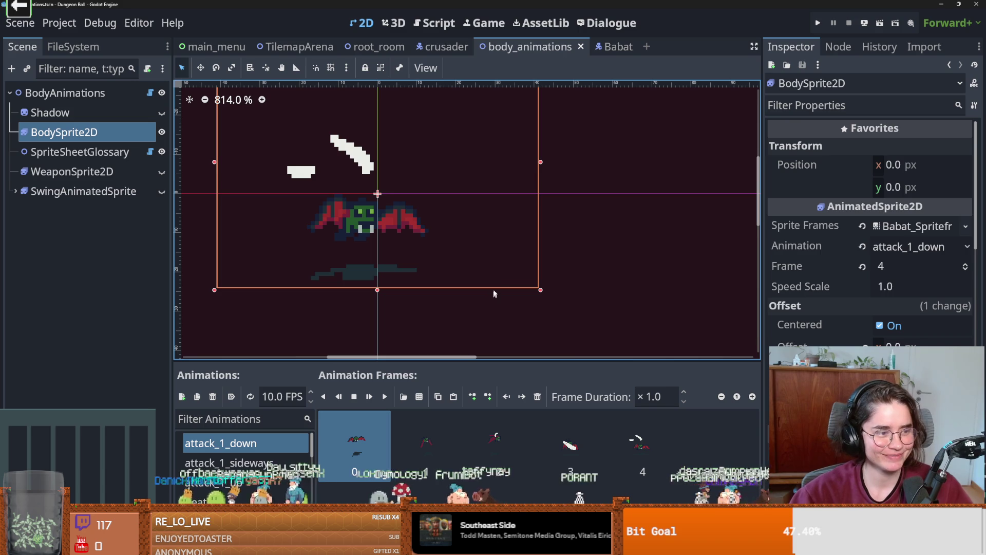
pyautogui.moveTo(467, 362)
pyautogui.mouseDown()
pyautogui.moveTo(485, 324)
pyautogui.moveTo(485, 333)
pyautogui.mouseUp()
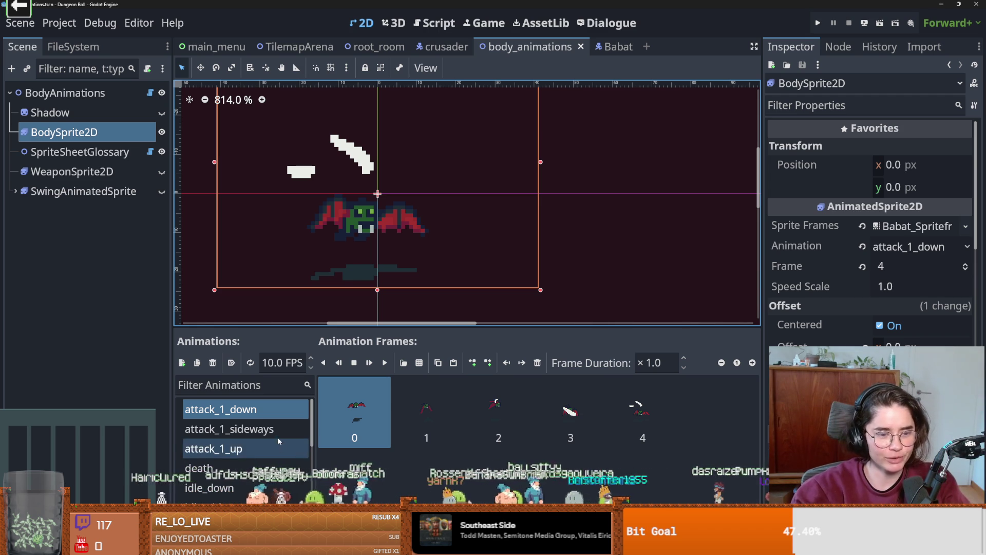
pyautogui.click(229, 429)
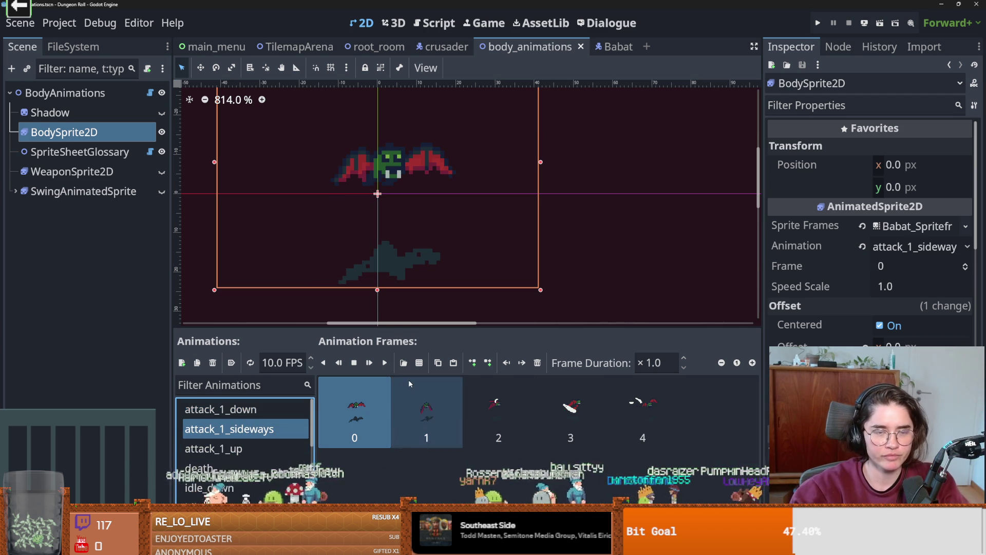
# Open the Babat attack_state script and widen the Inspector.
pyautogui.click(600, 47)
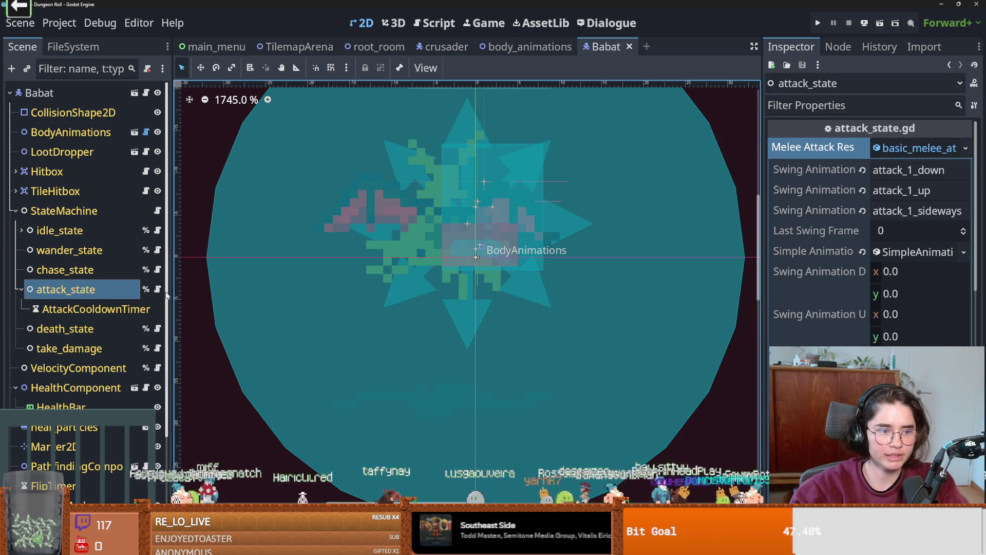
pyautogui.click(157, 289)
pyautogui.scroll(-8, 456, 316)
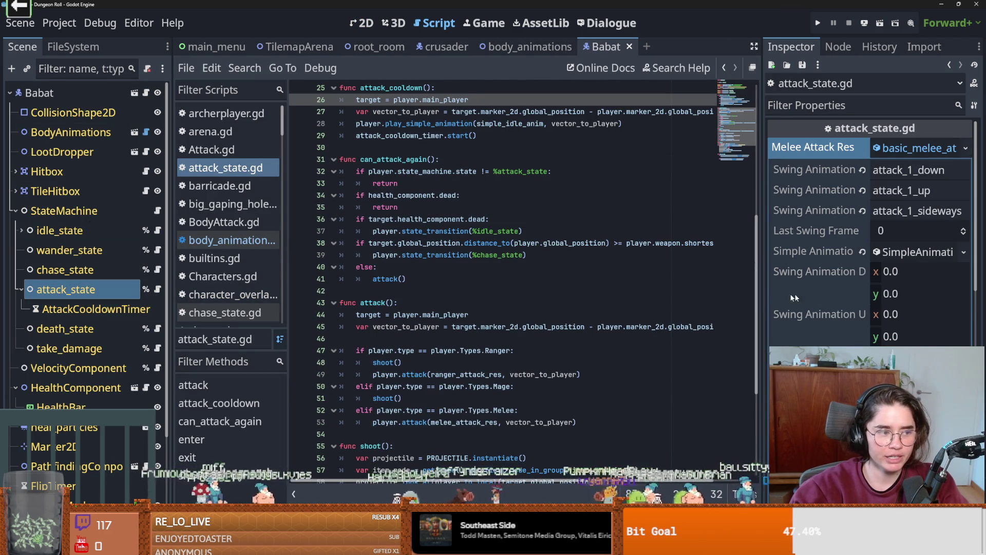
pyautogui.moveTo(761, 298); pyautogui.dragTo(562, 298)
pyautogui.scroll(-5, 725, 330)
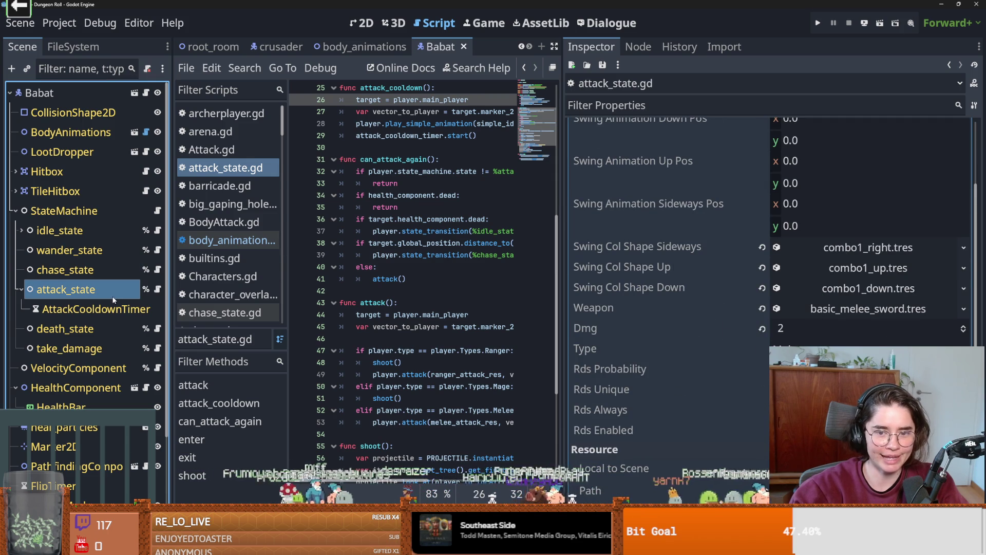
pyautogui.scroll(4, 683, 272)
# Examine the basic_melee_atk.tres resource and the combo1_right.tres collision shape settings.
pyautogui.doubleClick(837, 154)
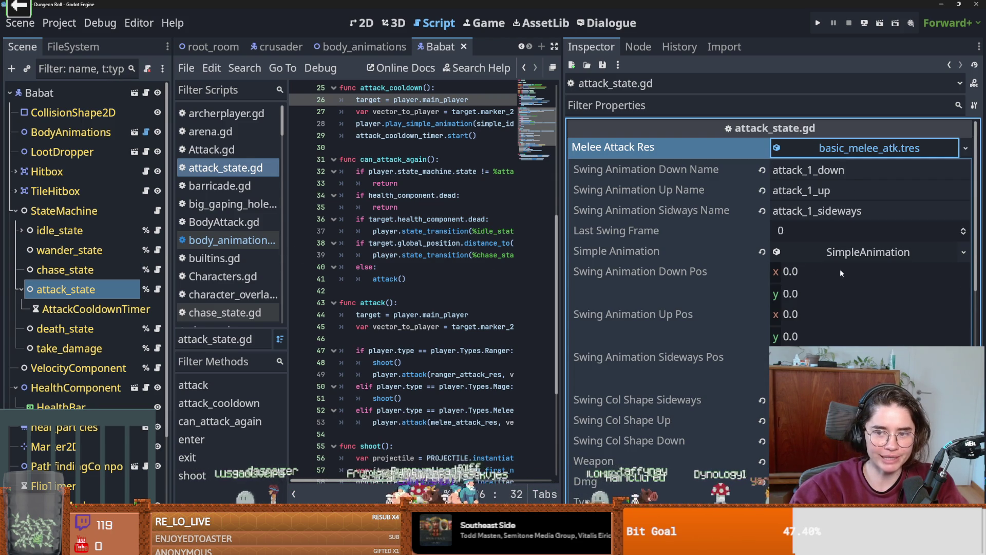
pyautogui.scroll(-3, 763, 280)
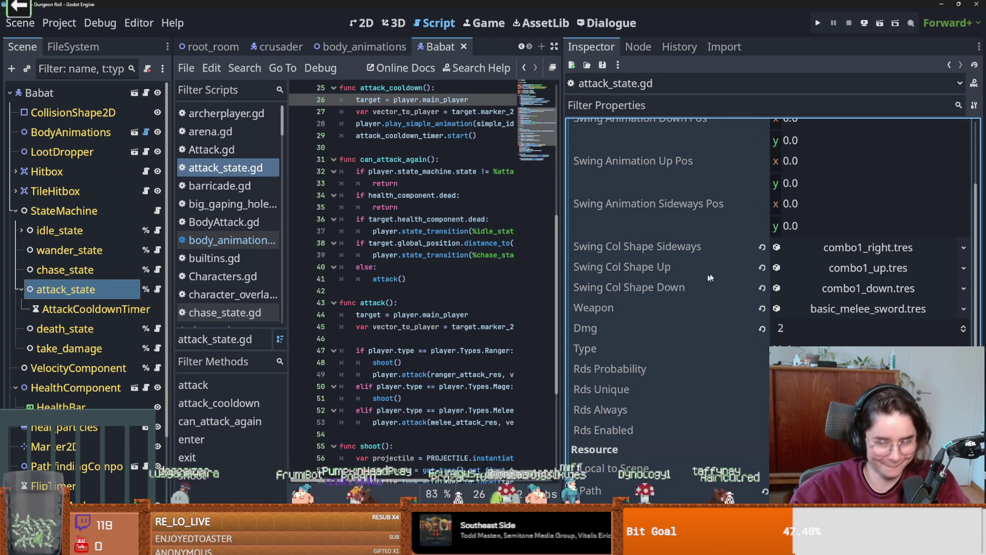
pyautogui.scroll(3, 699, 347)
pyautogui.scroll(-2, 849, 359)
pyautogui.click(848, 299)
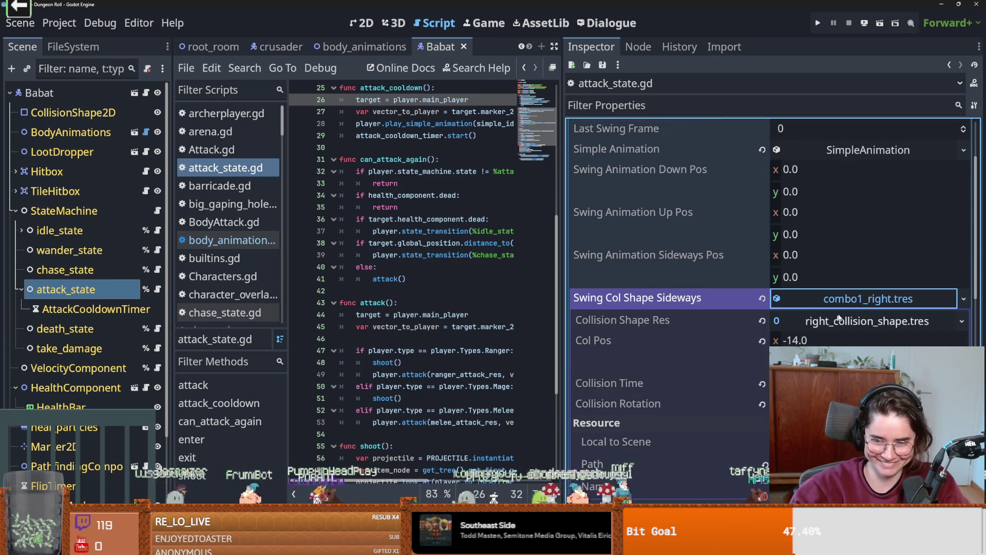
pyautogui.moveTo(645, 384)
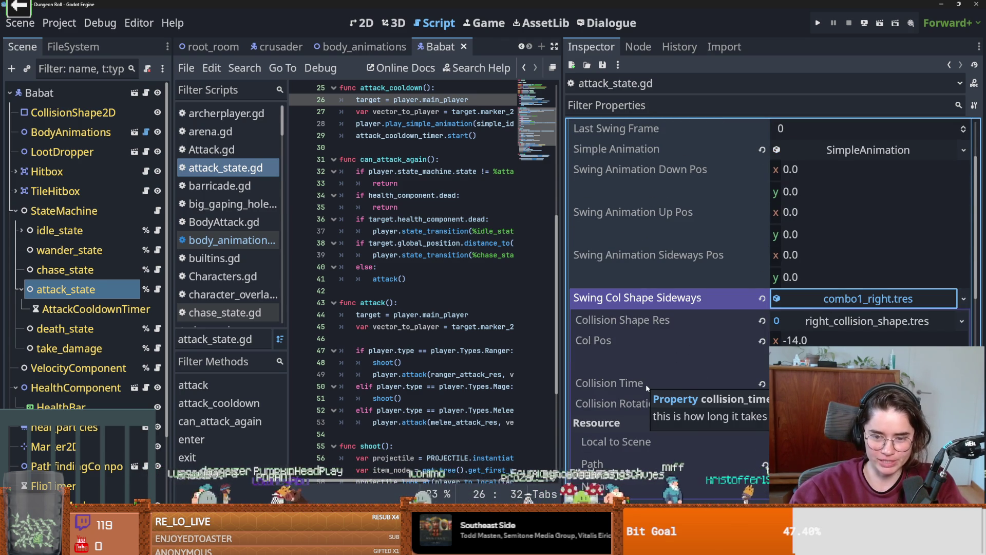
pyautogui.scroll(-4, 645, 375)
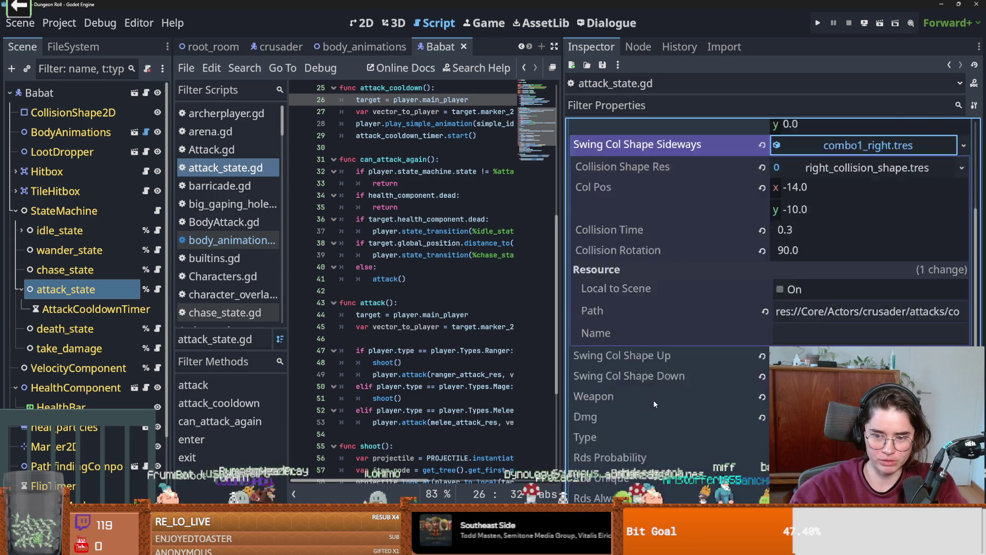
pyautogui.scroll(2, 796, 224)
pyautogui.click(801, 196)
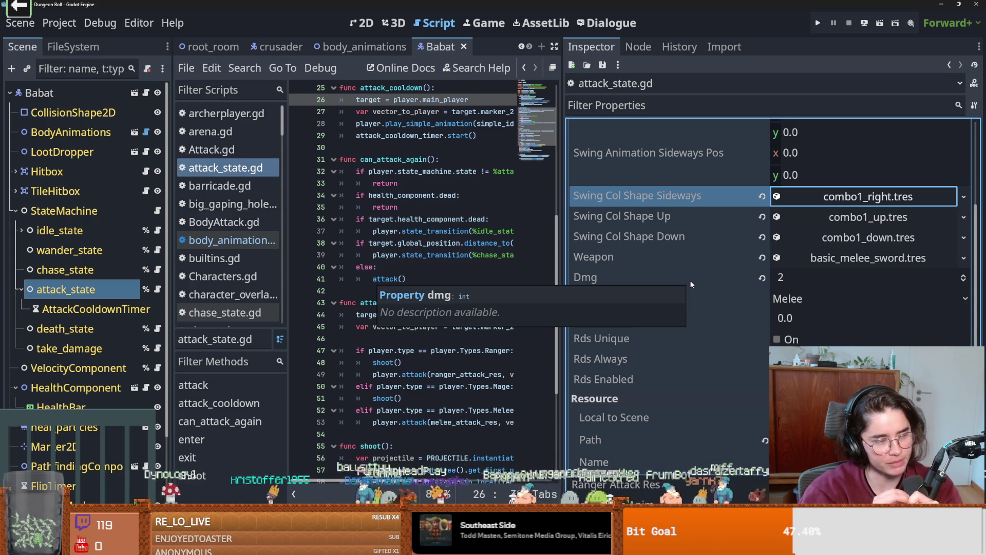
# Check the basic_melee_sword.tres weapon and the down, up and sideways swing shapes, then switch to the browser.
pyautogui.click(885, 257)
pyautogui.click(885, 255)
pyautogui.click(887, 239)
pyautogui.click(882, 237)
pyautogui.click(873, 218)
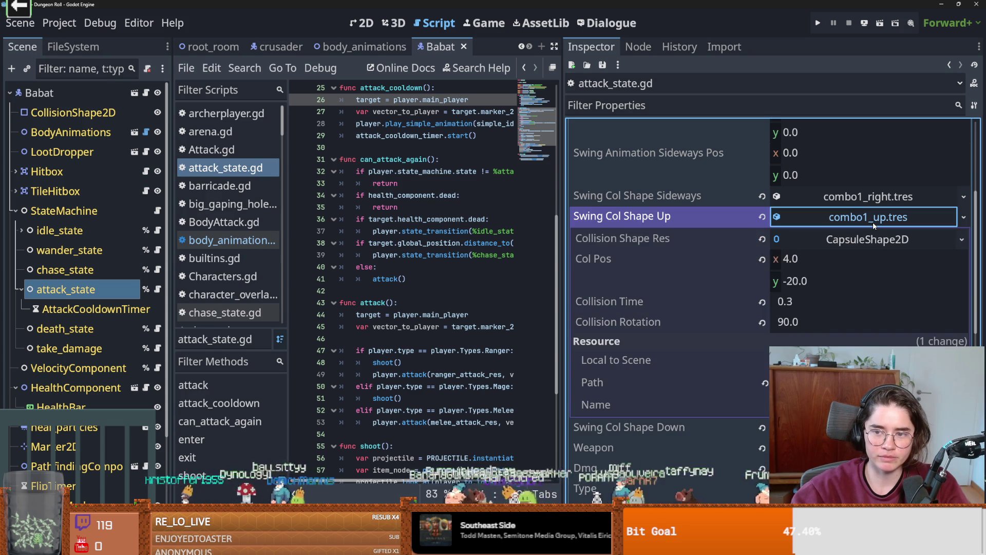
pyautogui.click(873, 218)
pyautogui.click(870, 197)
pyautogui.scroll(-2, 716, 287)
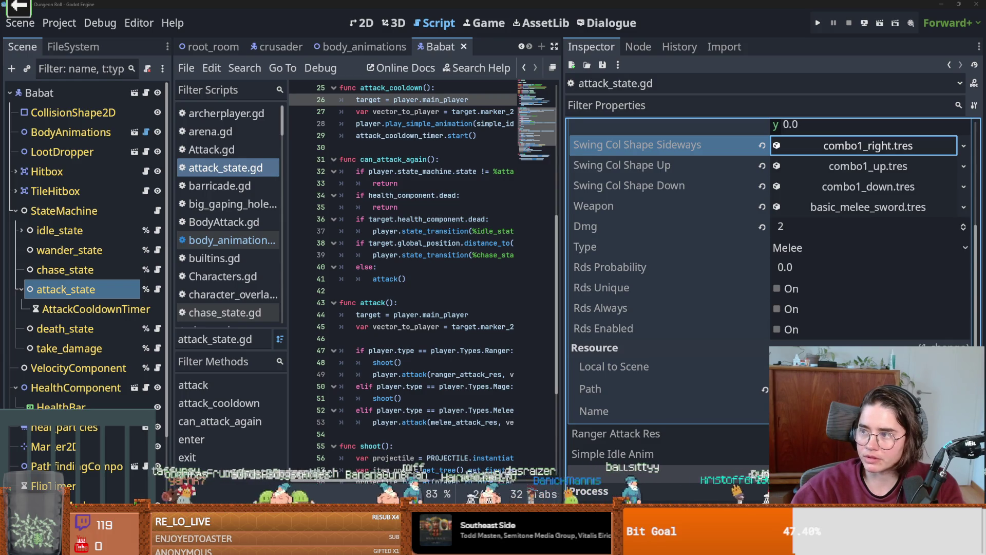
pyautogui.hotkey('alt', 'Tab')
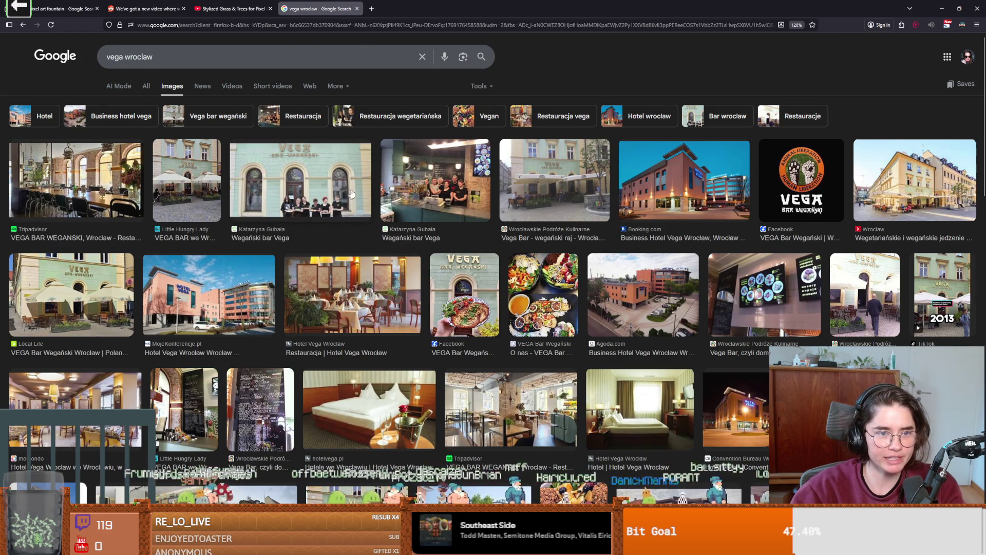
pyautogui.click(562, 186)
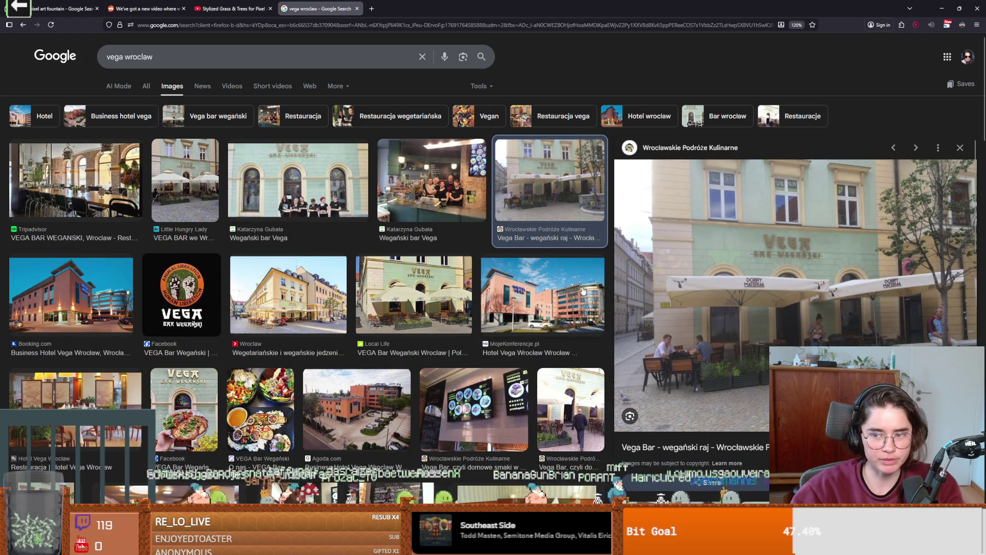
pyautogui.scroll(-1, 473, 304)
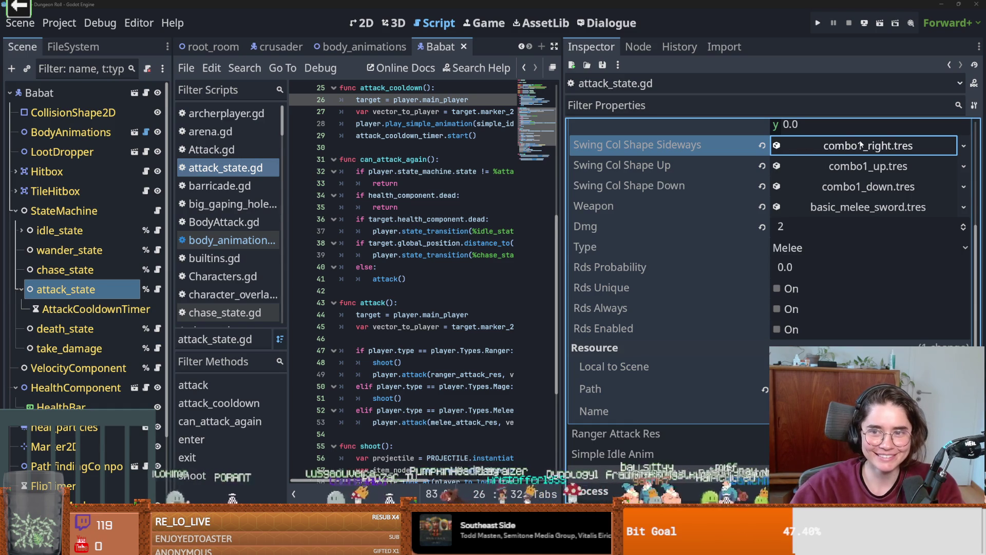
# Expand combo1_right.tres to show Col Pos (-14, -10), time 0.3 and rotation 90.0.
pyautogui.click(860, 146)
pyautogui.doubleClick(857, 147)
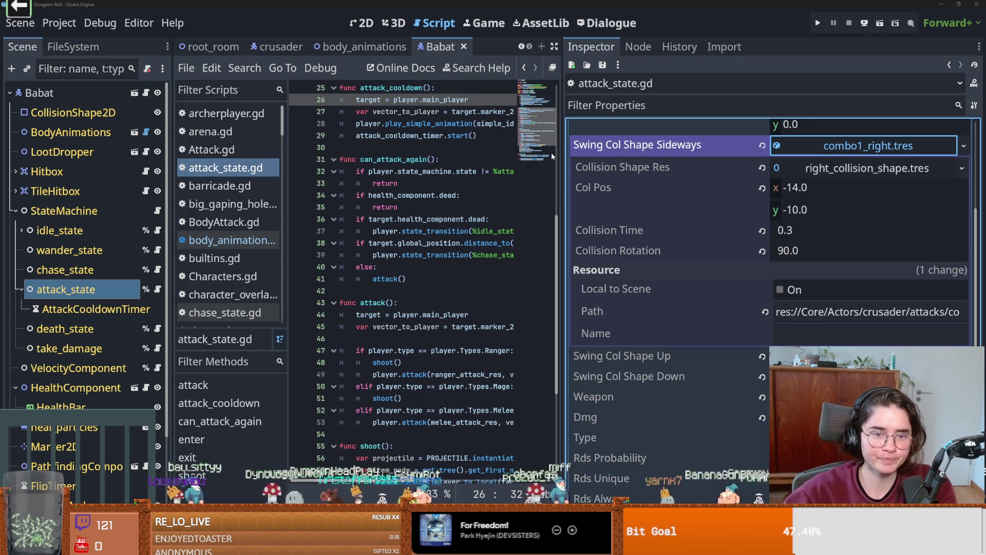
# Widen the script editor, save the Babat scene, review attack_state.gd from the top, and select BodyAnimations.
pyautogui.moveTo(561, 198); pyautogui.dragTo(800, 199)
pyautogui.hotkey('ctrl', 's')
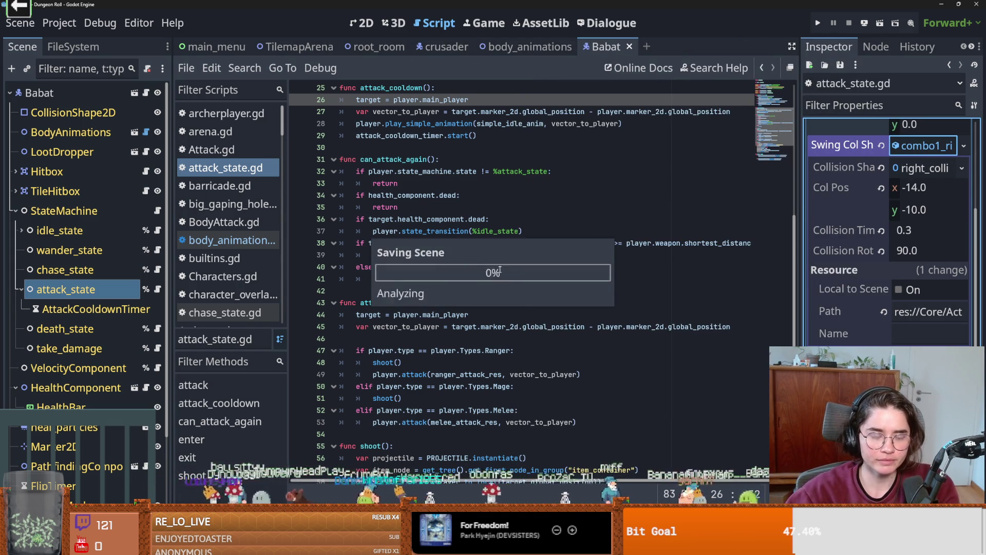
pyautogui.scroll(8, 487, 287)
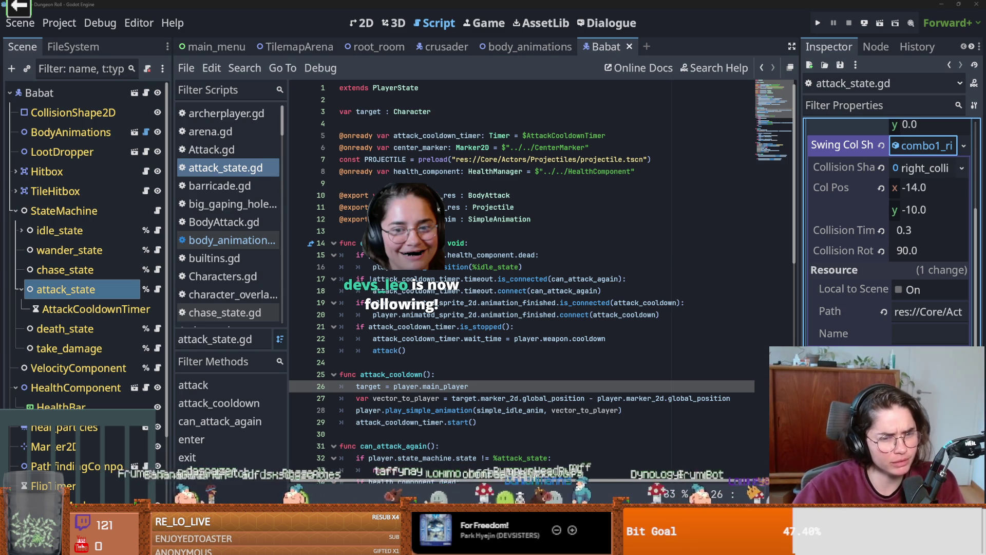
pyautogui.click(524, 291)
pyautogui.hotkey('ctrl', 's')
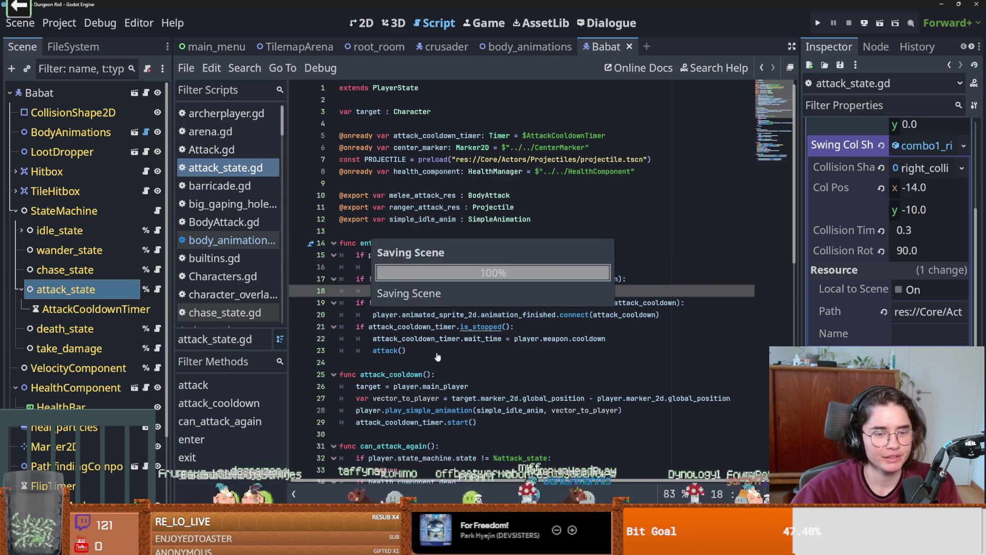
pyautogui.scroll(-1, 524, 290)
pyautogui.hotkey('ctrl', 's')
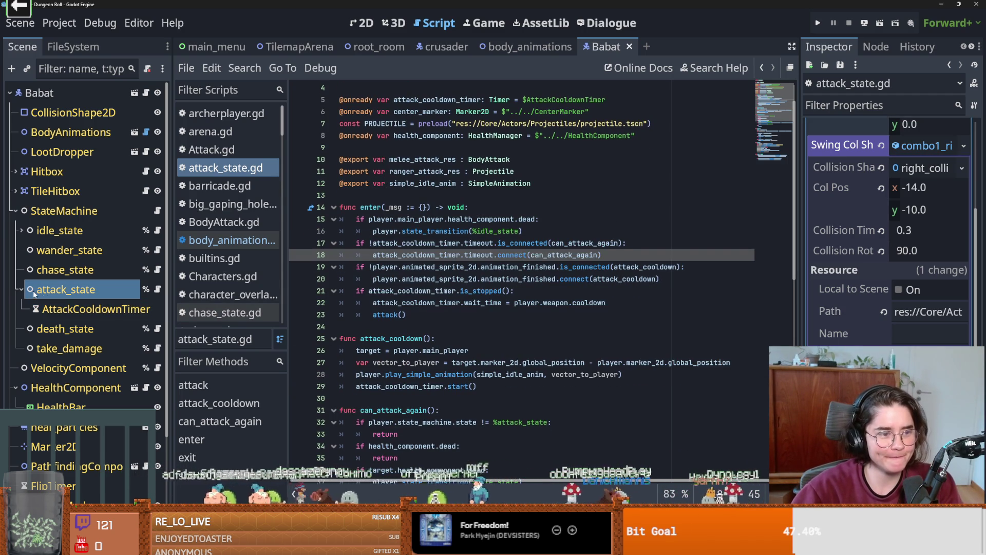
pyautogui.click(22, 290)
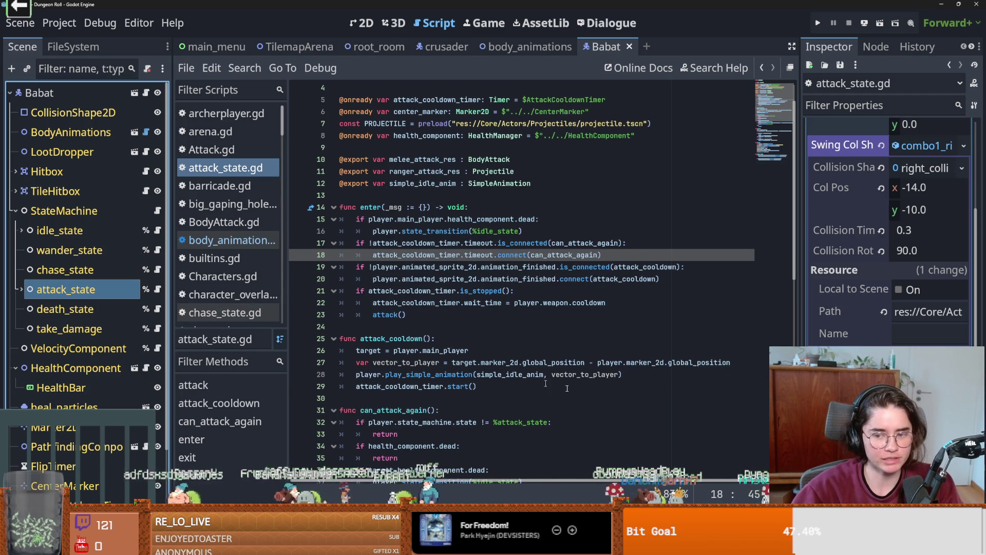
pyautogui.click(545, 362)
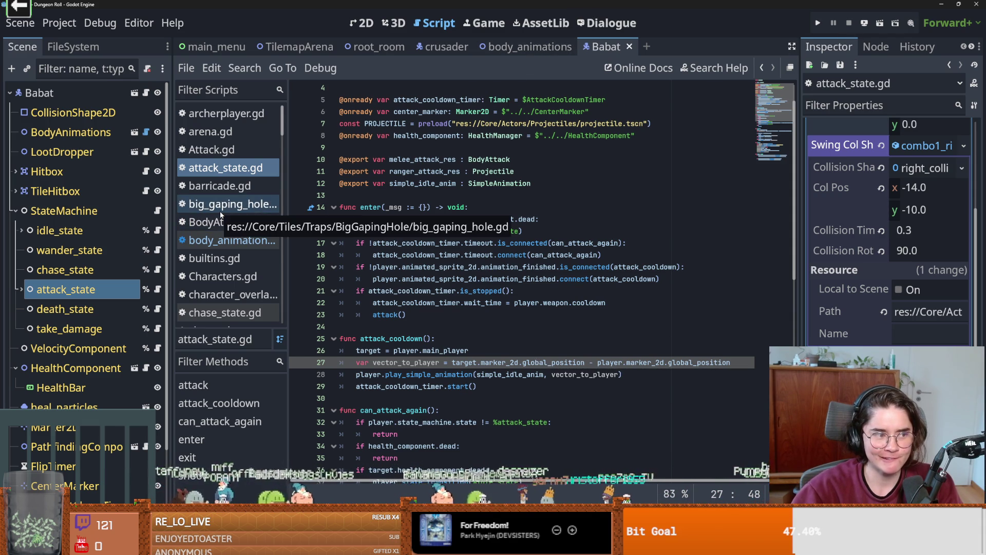
pyautogui.click(103, 133)
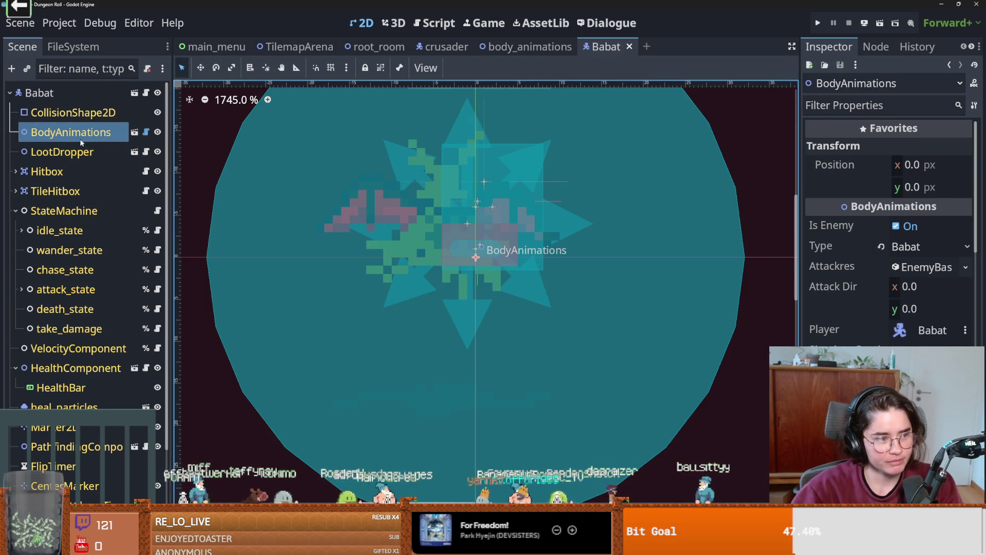
# Open body_animations, select attack_1_sideways and step the preview to the slash frame.
pyautogui.click(66, 112)
pyautogui.click(118, 132)
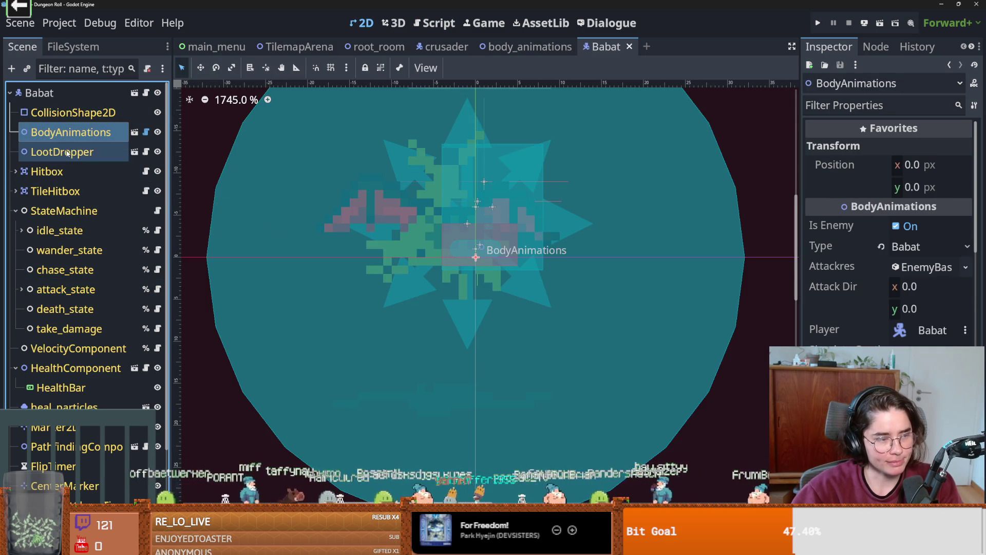
pyautogui.click(134, 132)
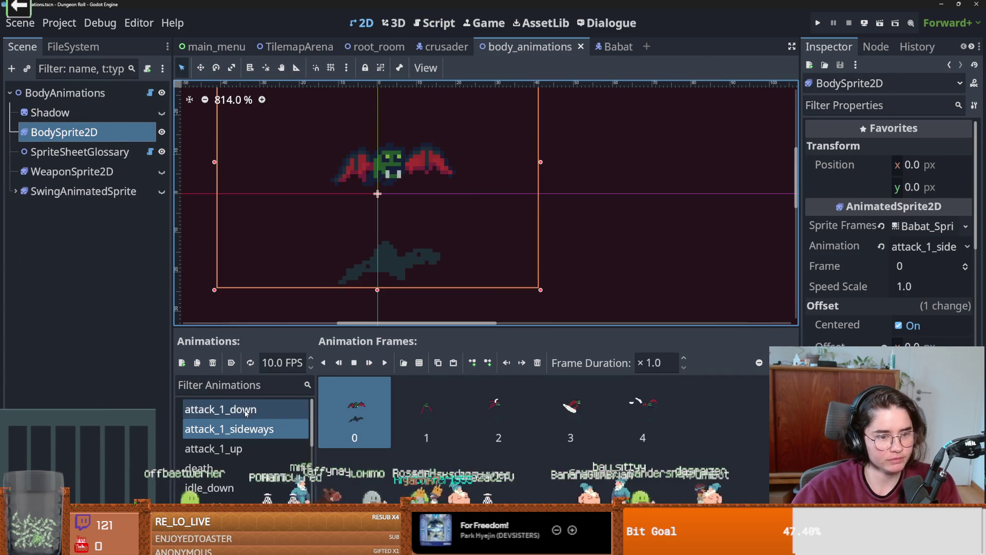
pyautogui.click(257, 430)
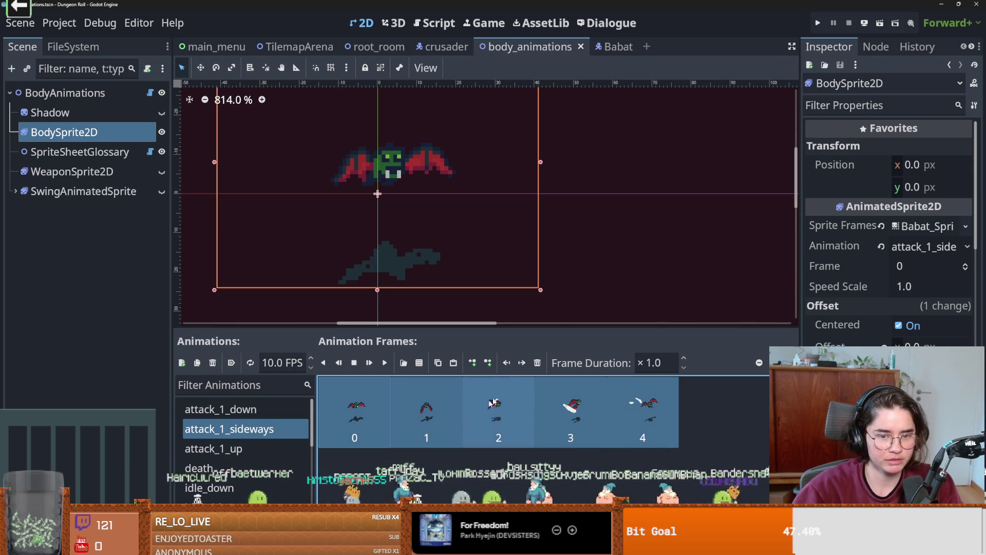
pyautogui.click(497, 415)
pyautogui.moveTo(433, 417)
pyautogui.mouseDown()
pyautogui.moveTo(435, 409)
pyautogui.moveTo(354, 411)
pyautogui.mouseUp()
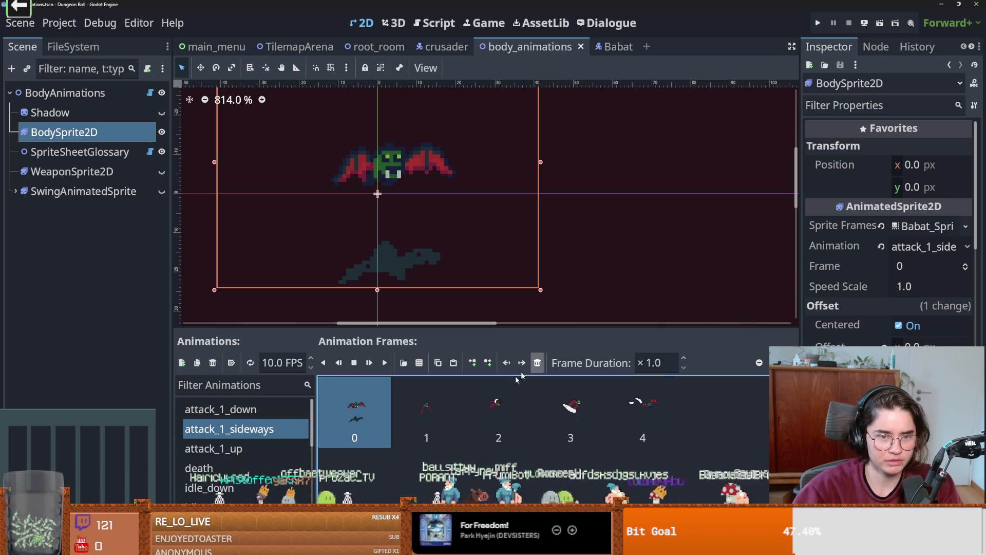
pyautogui.click(964, 264)
pyautogui.click(964, 263)
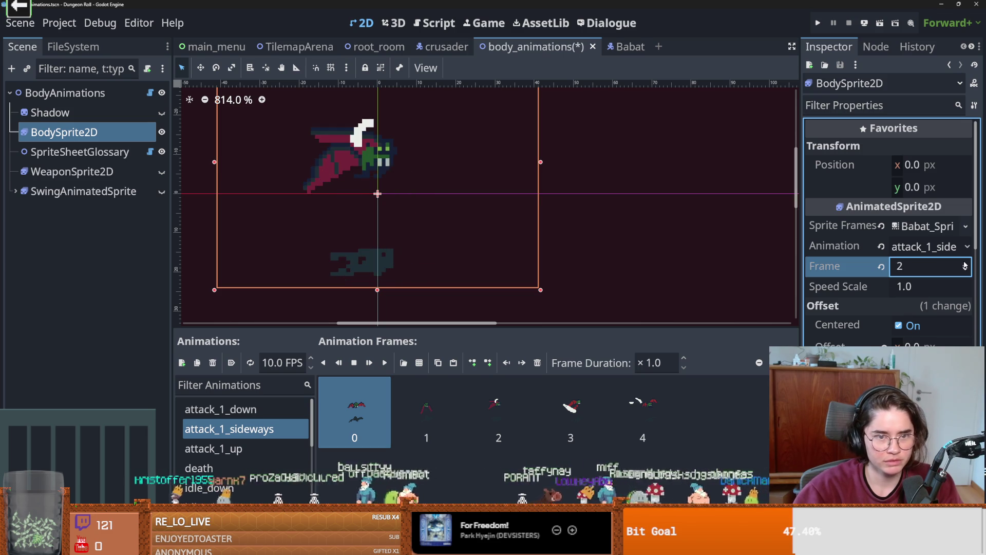
pyautogui.click(964, 264)
# Set frames 2–4 of attack_1_sideways to ×0.4 duration, then run the game and start a new game.
pyautogui.click(506, 442)
pyautogui.keyDown('shift'); pyautogui.click(624, 407); pyautogui.keyUp('shift')
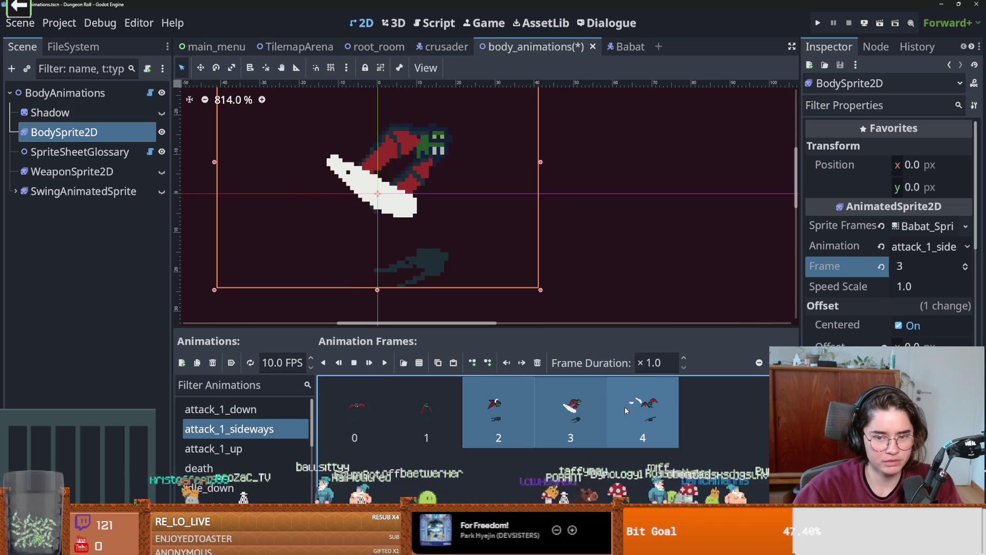
pyautogui.click(655, 362)
pyautogui.write('0.4')
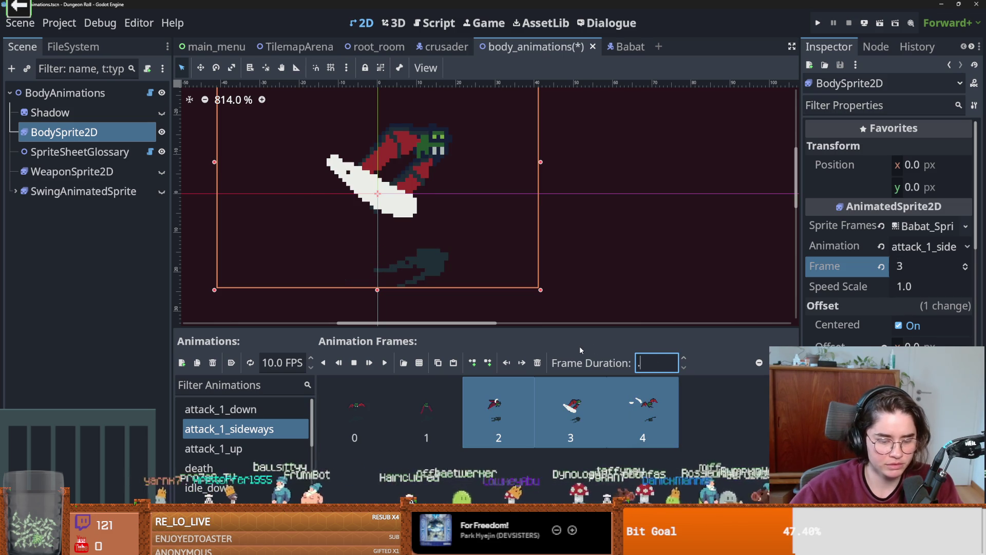
pyautogui.press('Return')
pyautogui.press('F5')
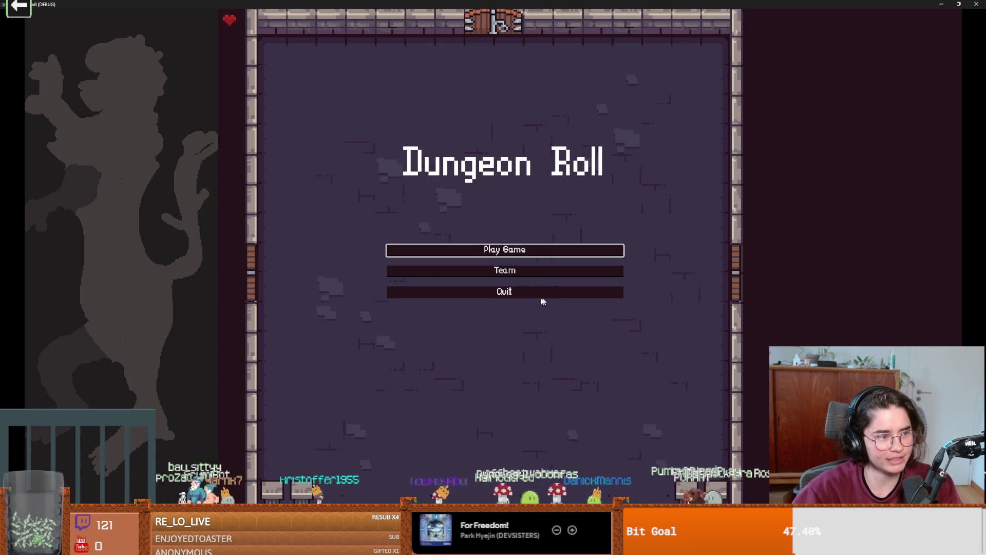
pyautogui.click(516, 250)
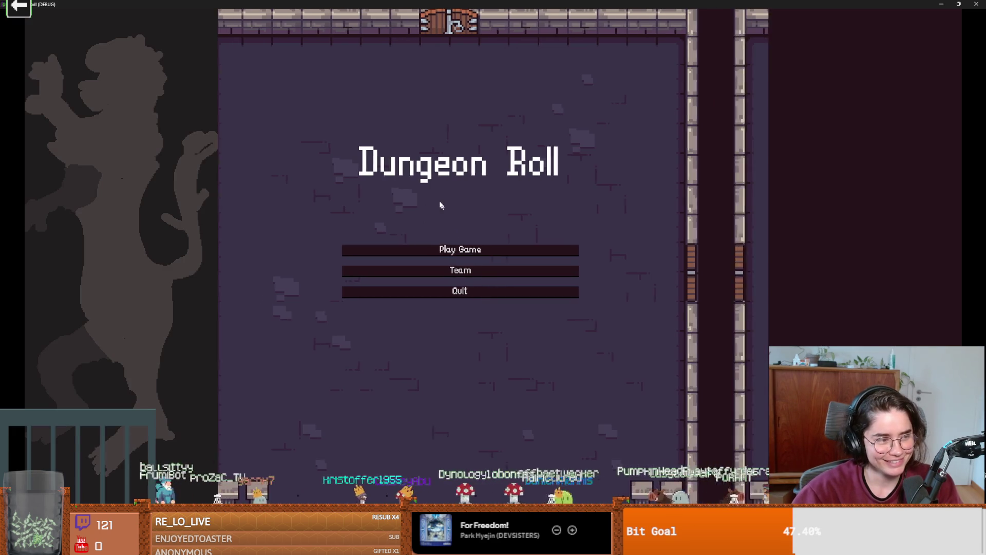
# Playtest as the Crusader, close the game, and return to the Babat scene.
pyautogui.click(420, 186)
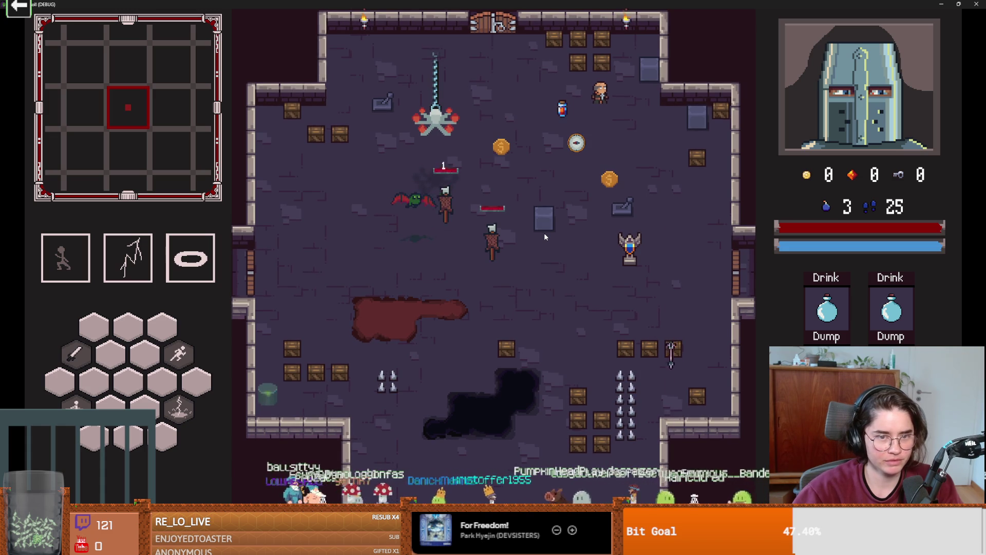
pyautogui.press('super+Down')
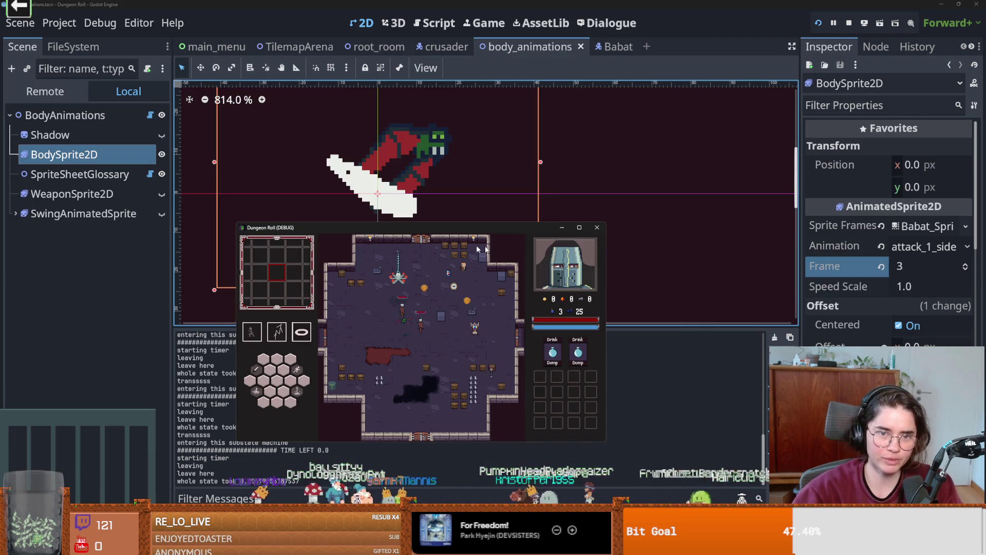
pyautogui.click(597, 227)
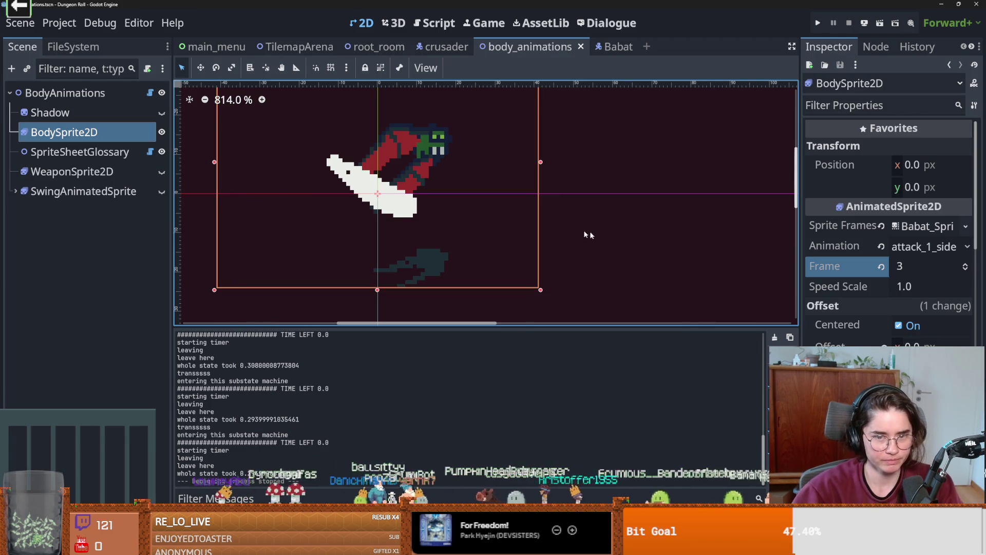
pyautogui.click(611, 48)
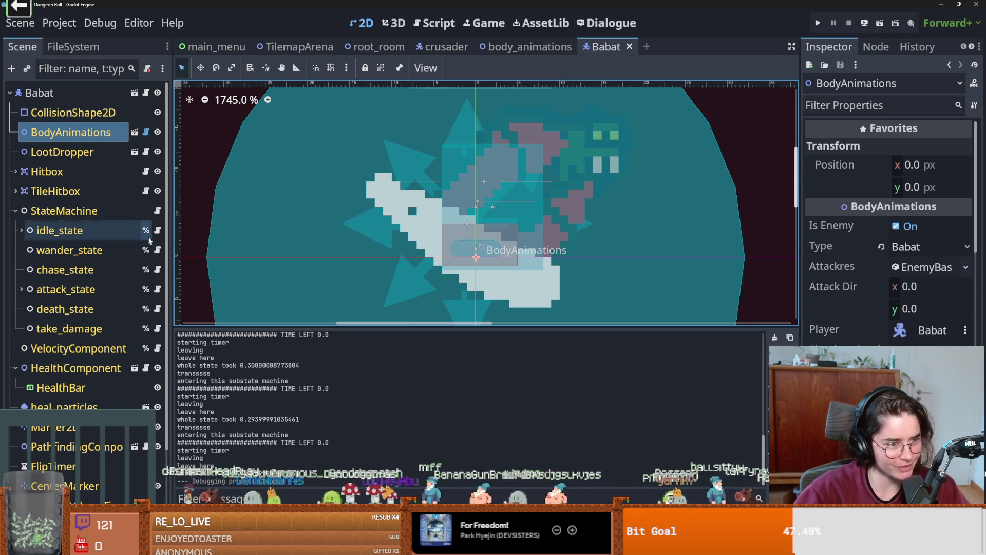
# Open the bat's attack_state.gd, save the scene, and scroll down to its exit() function.
pyautogui.click(159, 289)
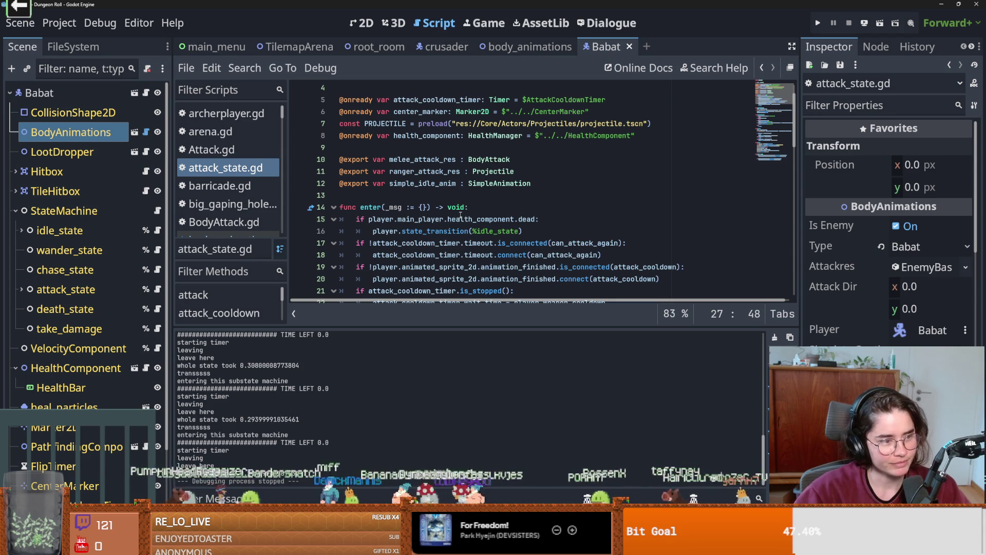
pyautogui.scroll(-3, 459, 215)
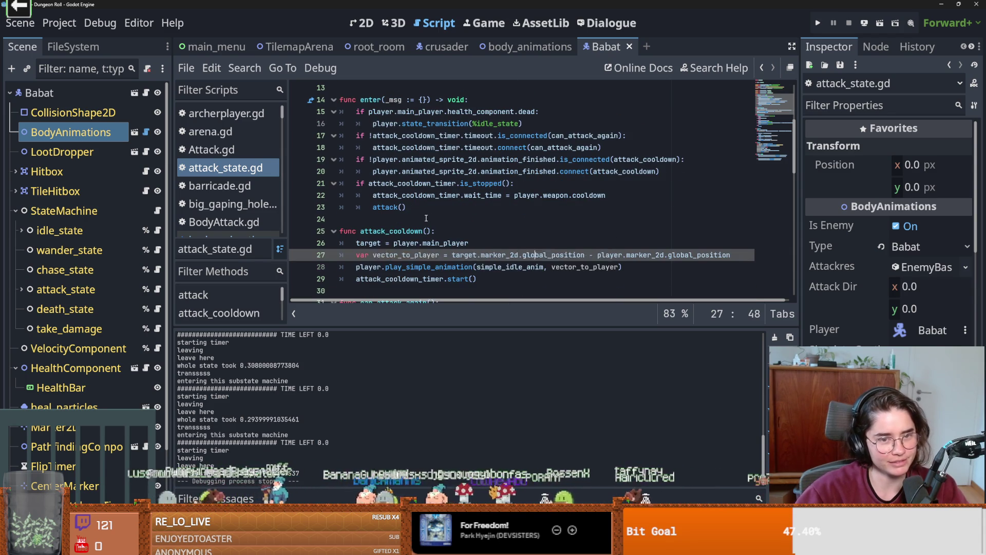
pyautogui.click(425, 218)
pyautogui.hotkey('ctrl', 's')
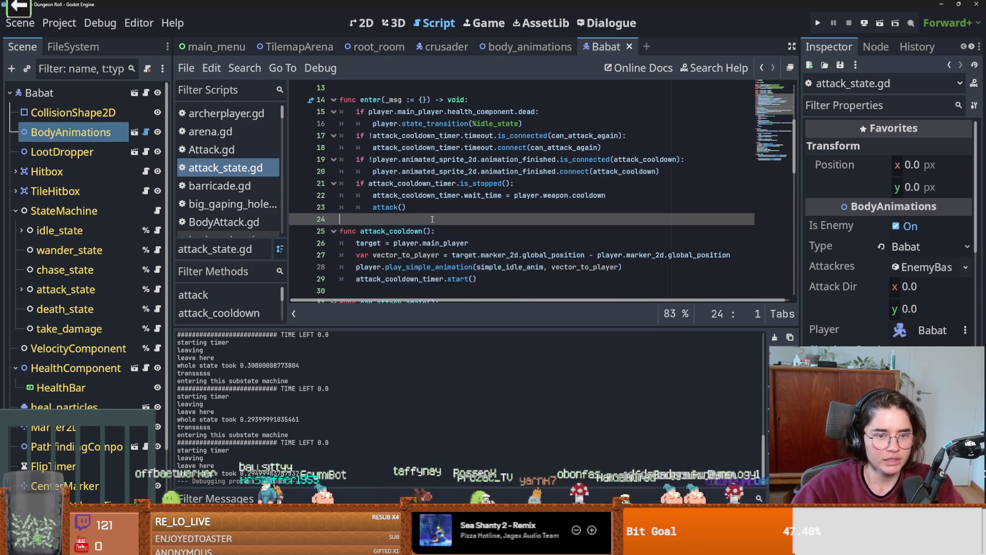
pyautogui.scroll(3, 432, 220)
pyautogui.scroll(-5, 432, 219)
pyautogui.hotkey('ctrl', 's')
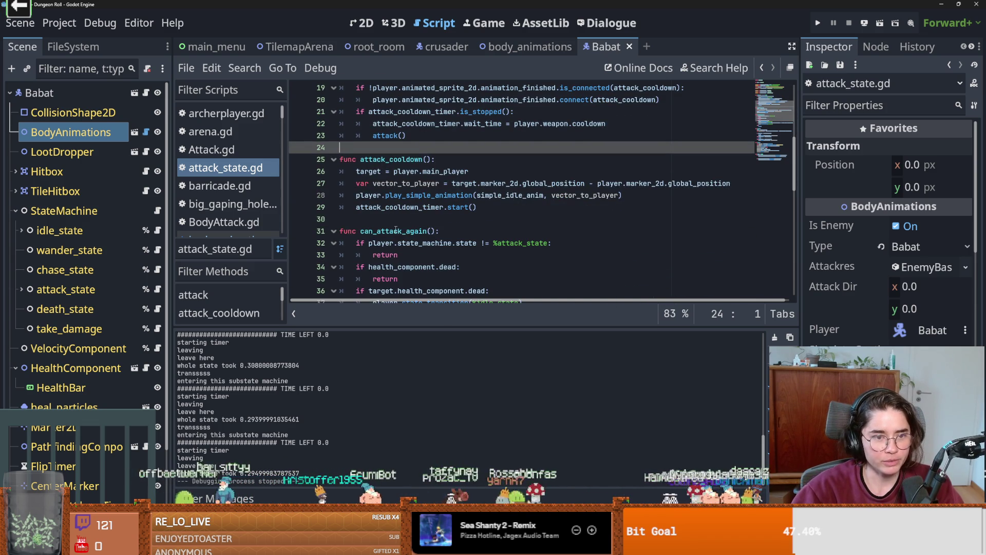
pyautogui.click(397, 220)
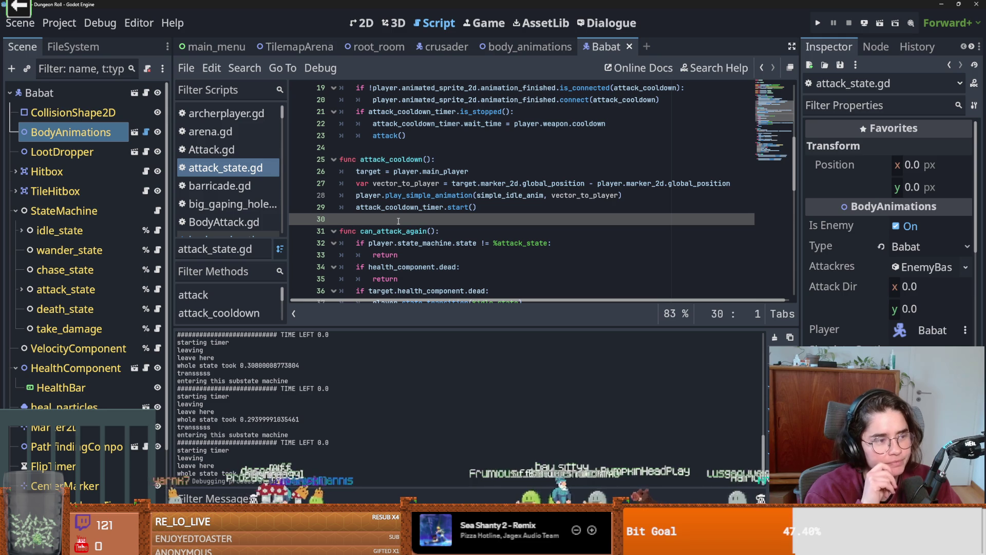
pyautogui.click(403, 195)
pyautogui.hotkey('ctrl', 's')
pyautogui.scroll(-12, 403, 195)
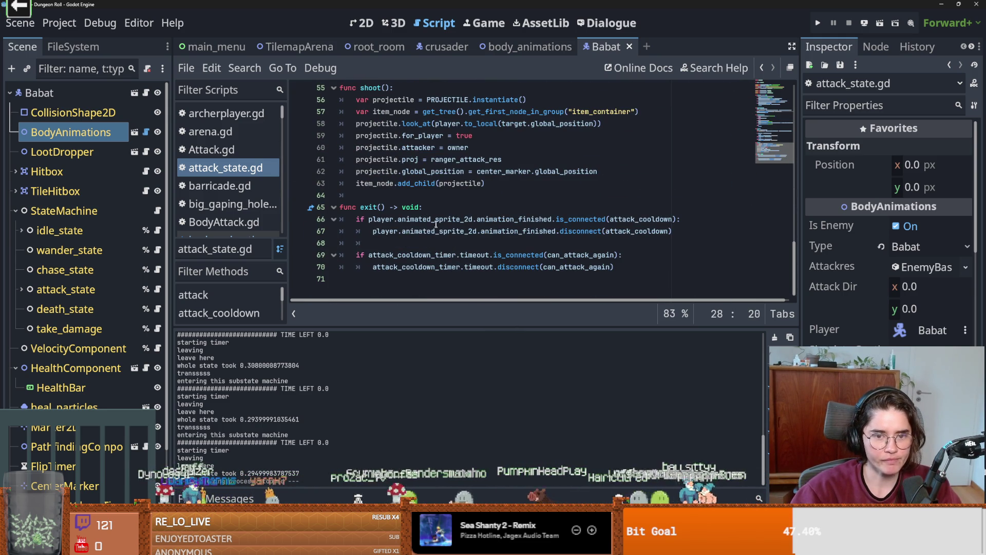
pyautogui.doubleClick(436, 220)
pyautogui.moveTo(418, 221)
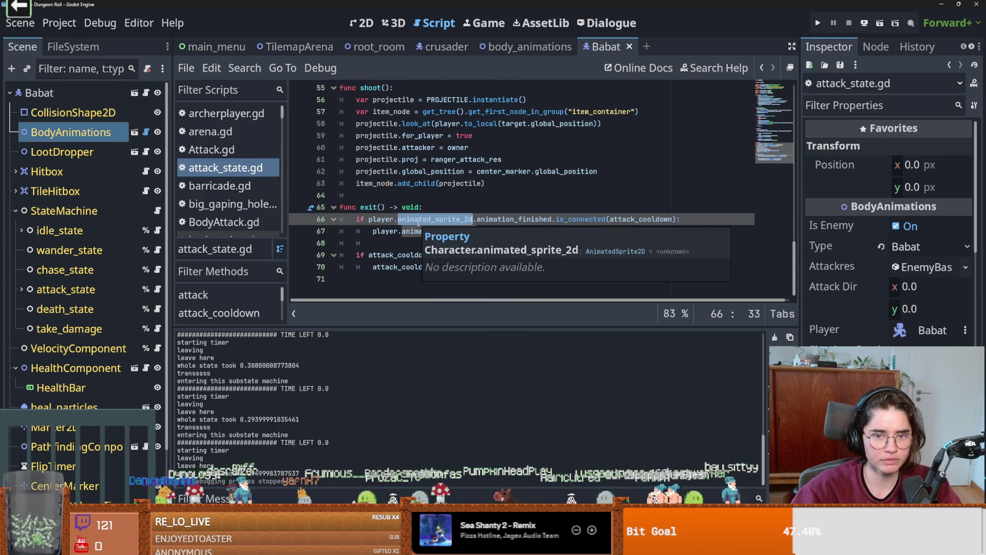
pyautogui.scroll(2, 437, 221)
pyautogui.scroll(2, 470, 221)
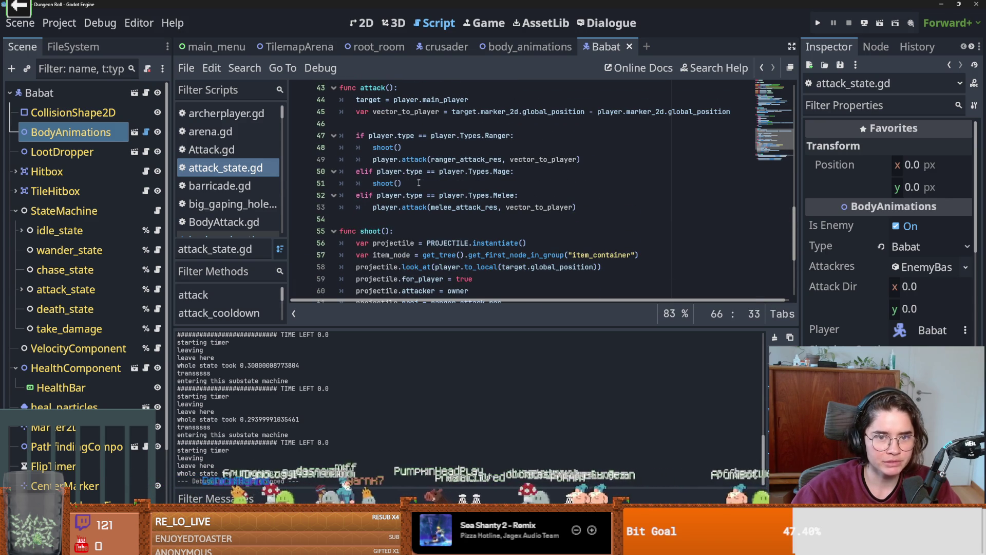
pyautogui.click(416, 208)
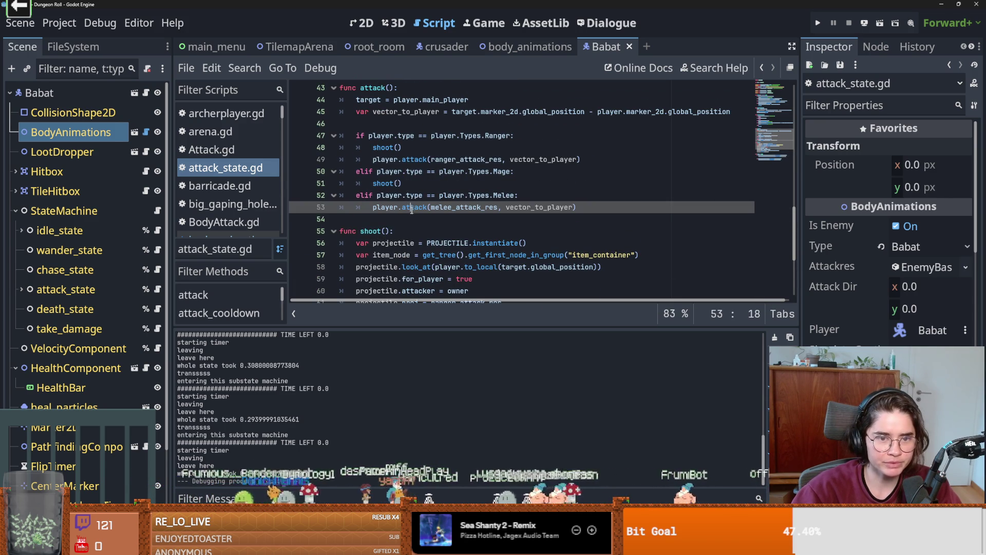
pyautogui.scroll(10, 426, 211)
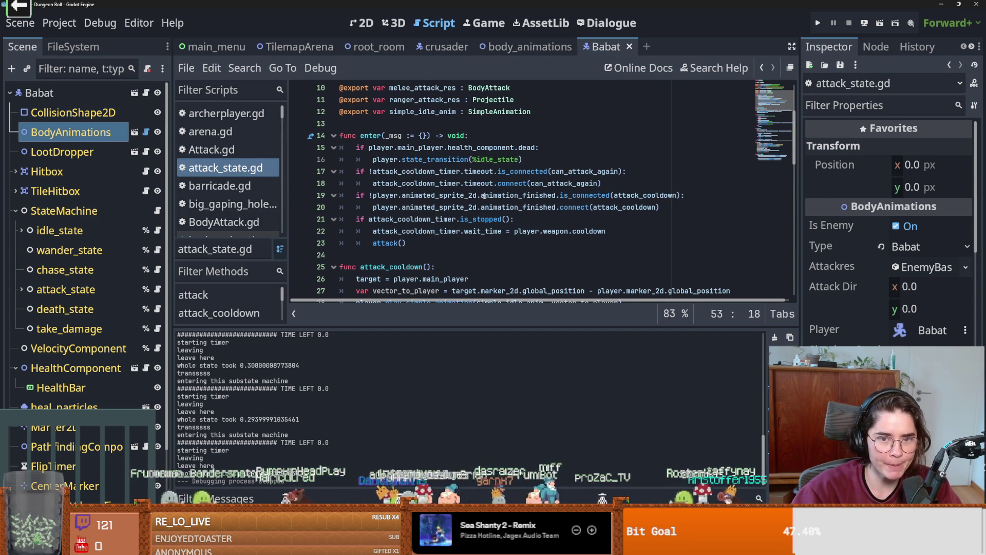
pyautogui.doubleClick(624, 196)
pyautogui.scroll(-2, 506, 226)
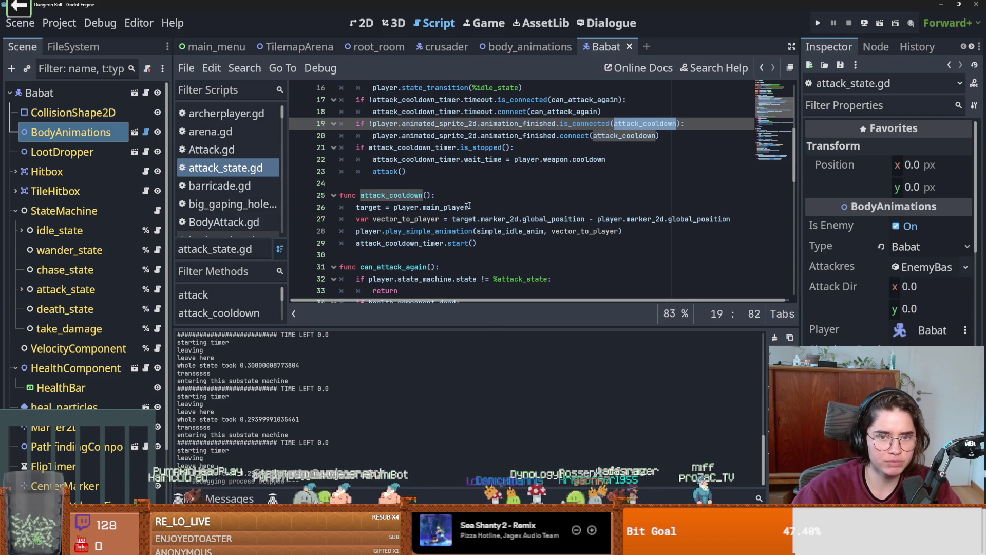
# Review the enter and attack_cooldown code in attack_state.gd, then save from blank line 24.
pyautogui.scroll(1, 506, 208)
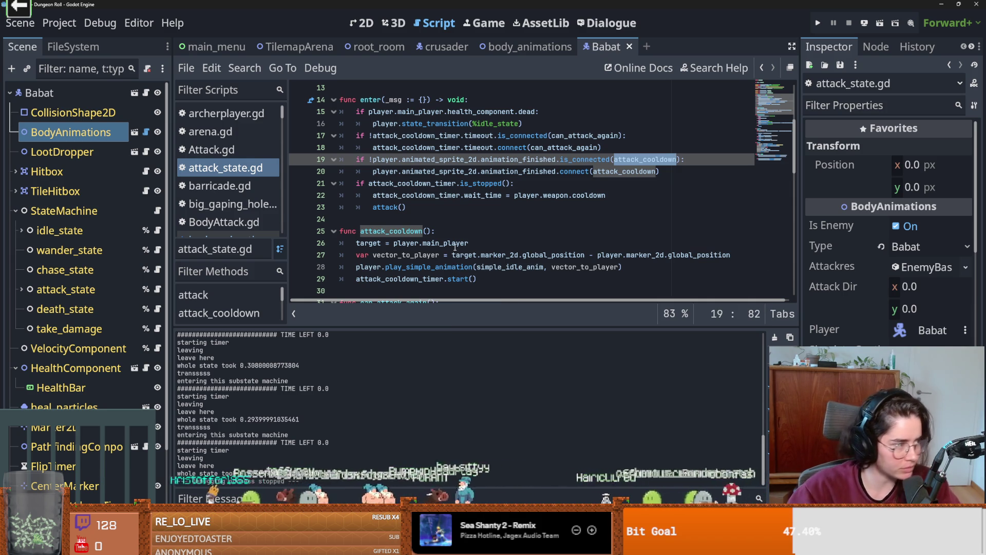
pyautogui.scroll(1, 513, 239)
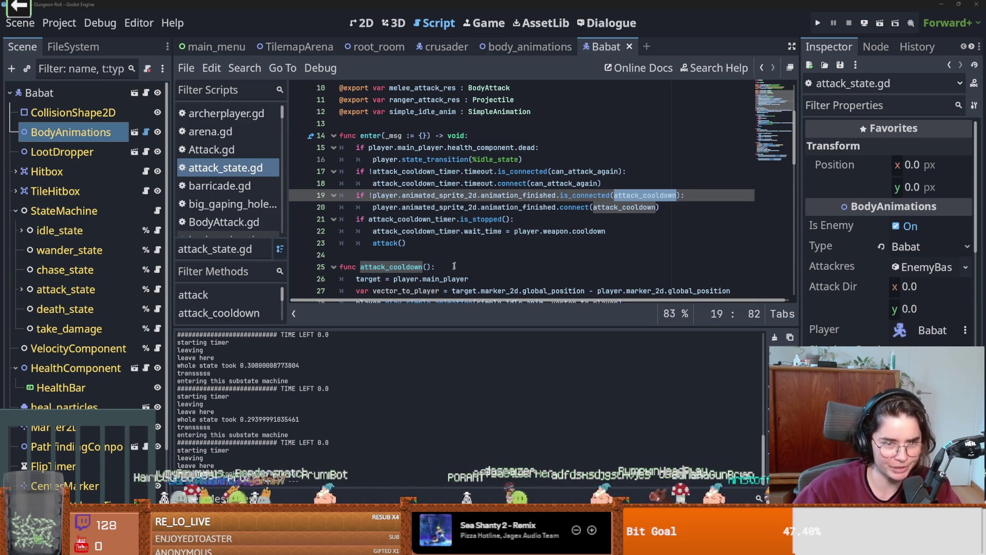
pyautogui.click(441, 251)
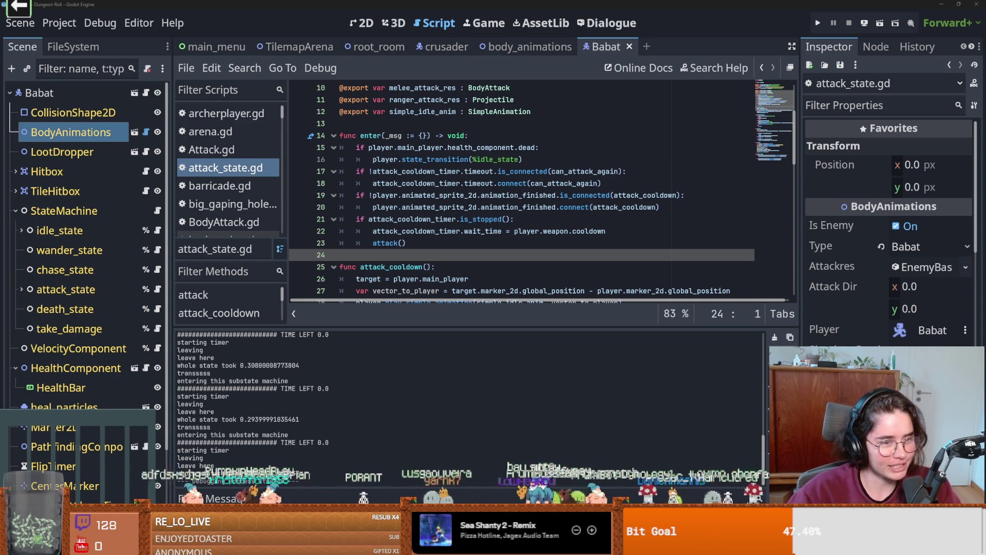
pyautogui.hotkey('ctrl', 's')
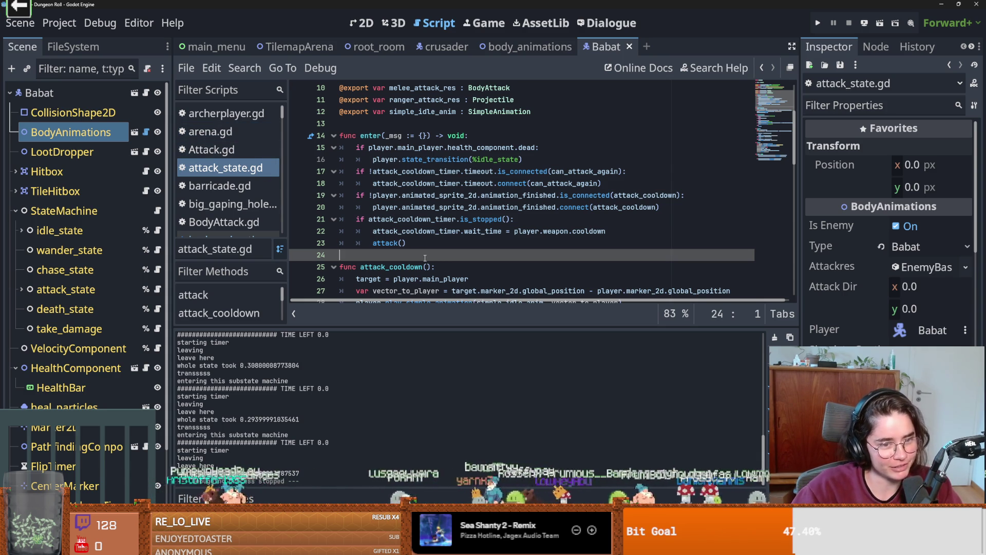
# Save attack_state.gd again, review attack_cooldown and can_attack_again, then switch to the browser.
pyautogui.scroll(-3, 586, 262)
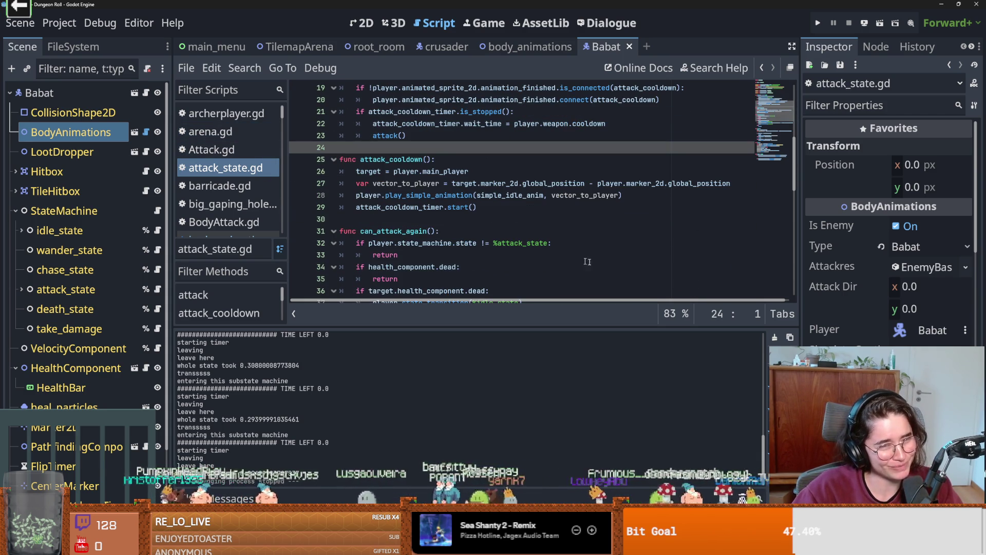
pyautogui.scroll(1, 556, 261)
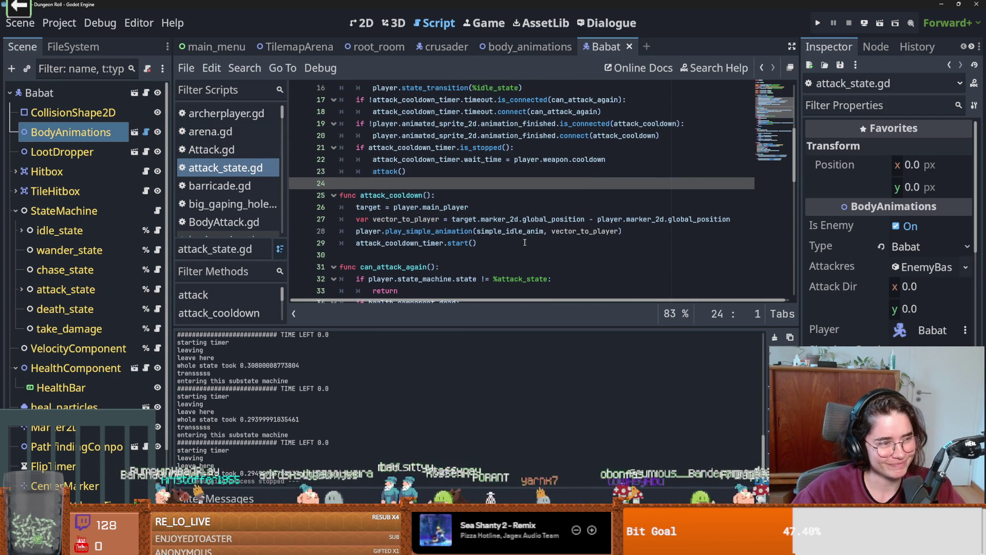
pyautogui.scroll(1, 524, 242)
pyautogui.scroll(-2, 547, 228)
pyautogui.hotkey('ctrl', 's')
pyautogui.click(475, 231)
pyautogui.click(440, 216)
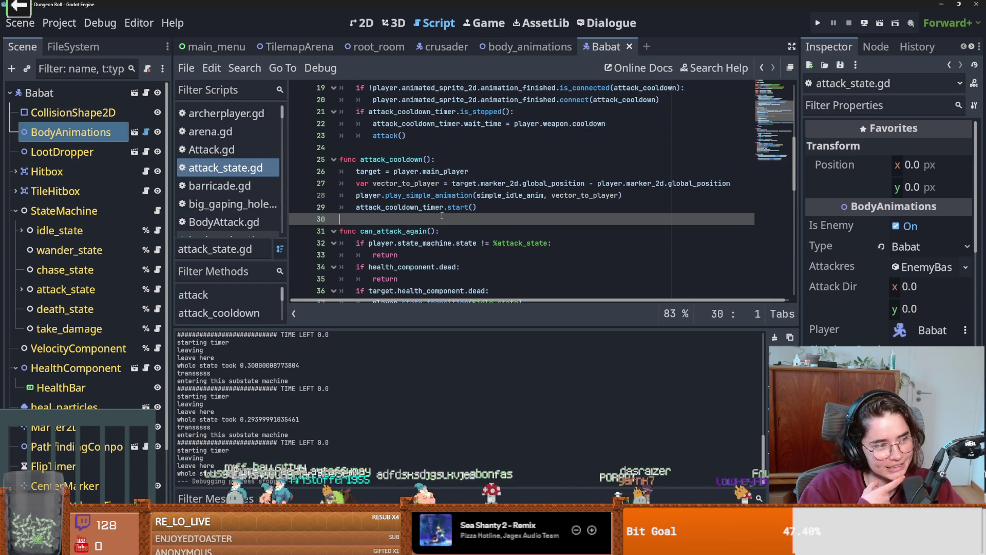
pyautogui.scroll(1, 452, 222)
pyautogui.scroll(-1, 450, 226)
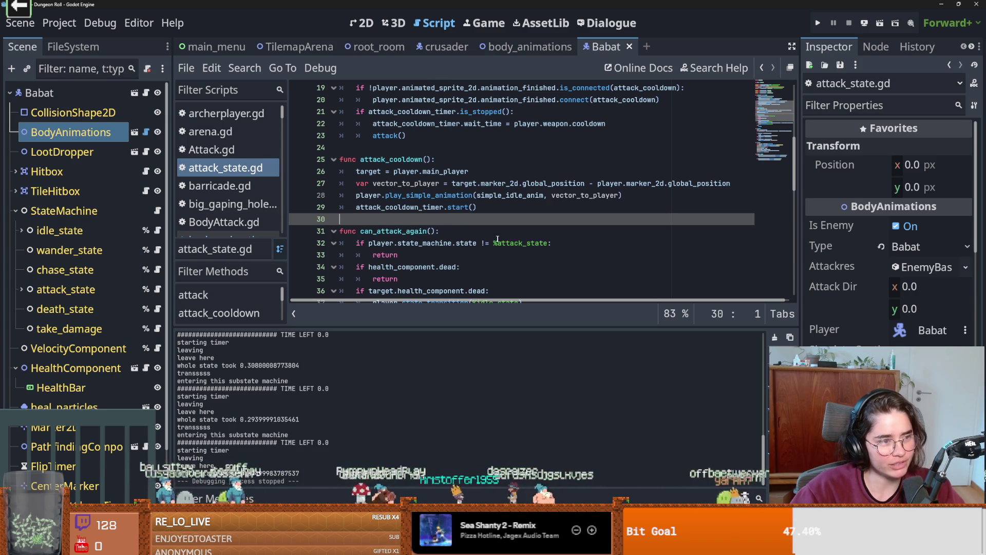
pyautogui.scroll(-2, 503, 241)
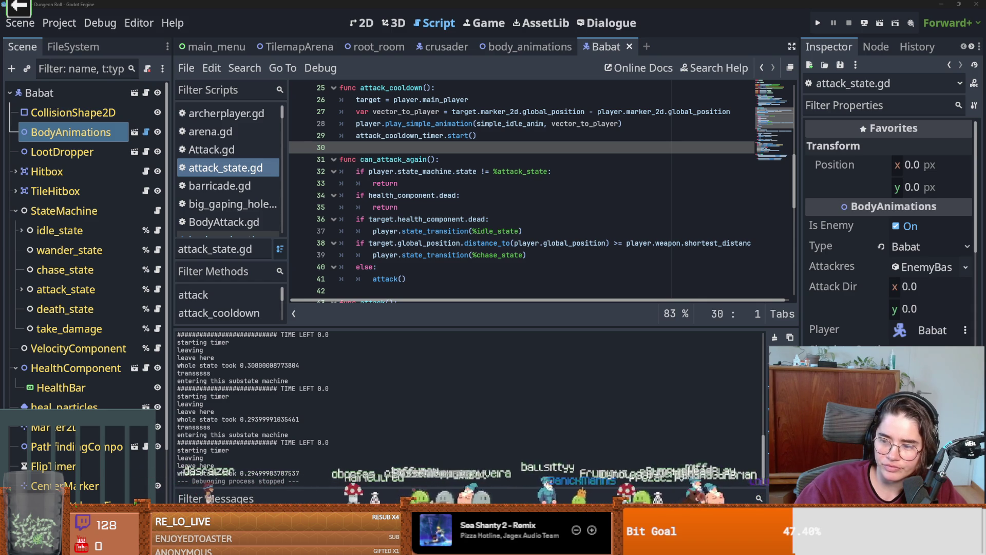
pyautogui.hotkey('alt', 'Tab')
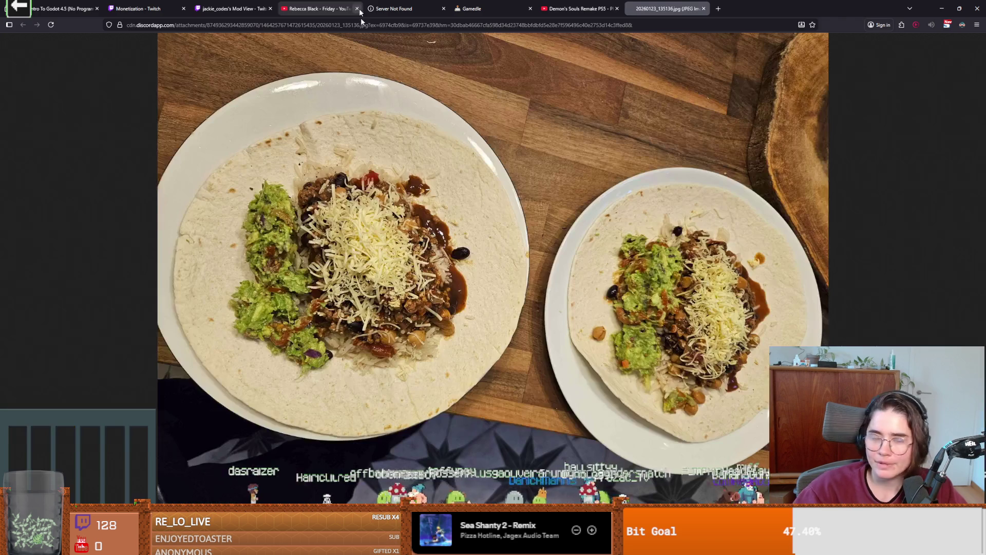
pyautogui.click(375, 265)
pyautogui.click(365, 267)
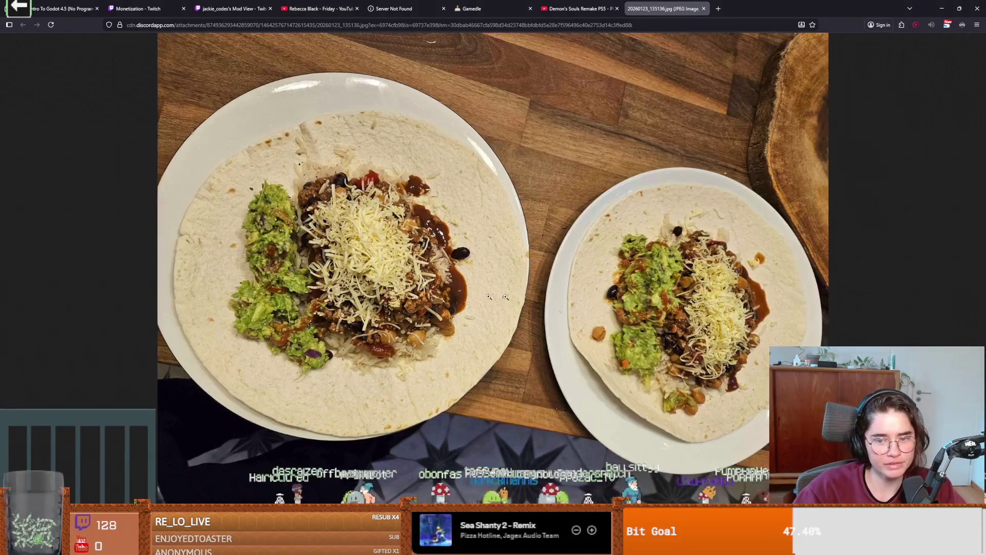
pyautogui.click(730, 321)
pyautogui.click(730, 318)
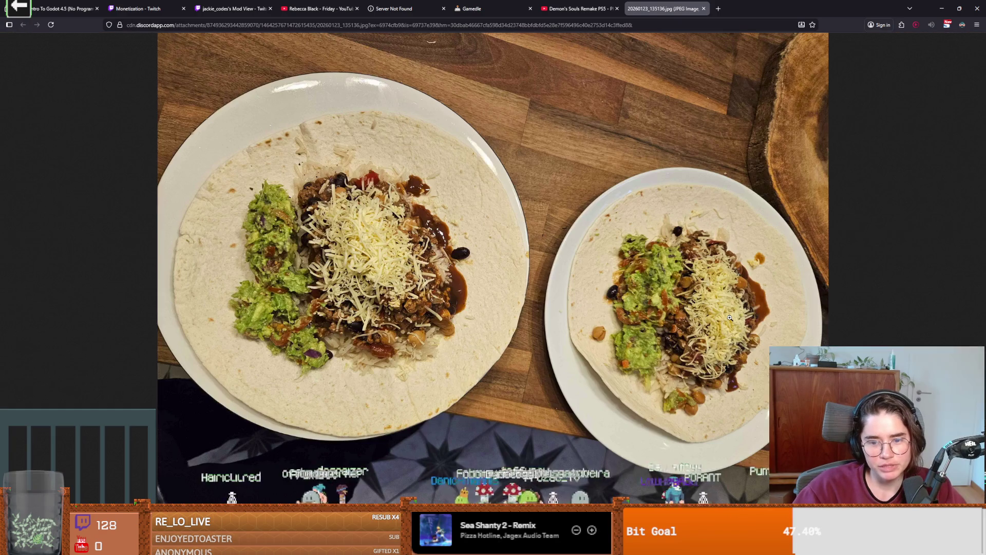
pyautogui.click(730, 318)
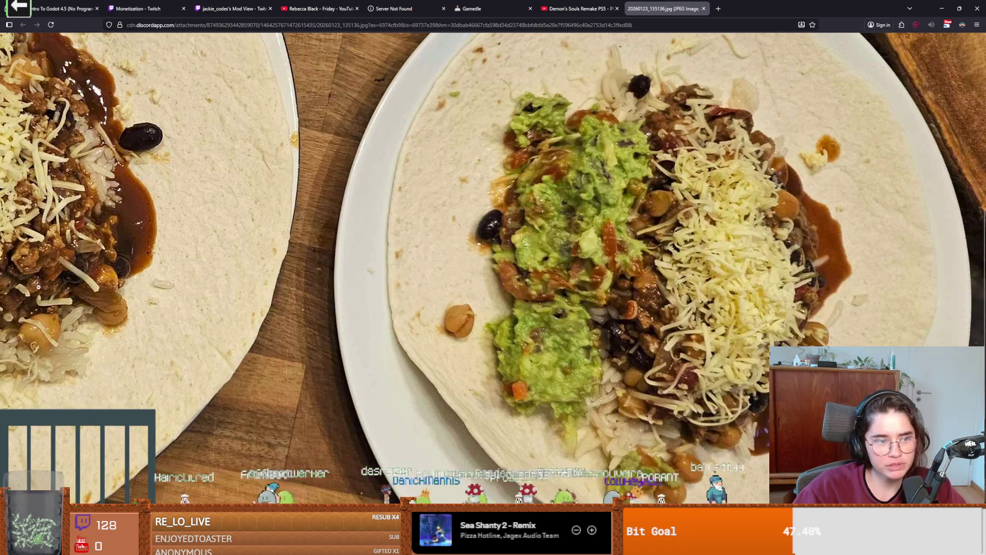
pyautogui.click(48, 288)
pyautogui.click(302, 268)
pyautogui.click(420, 305)
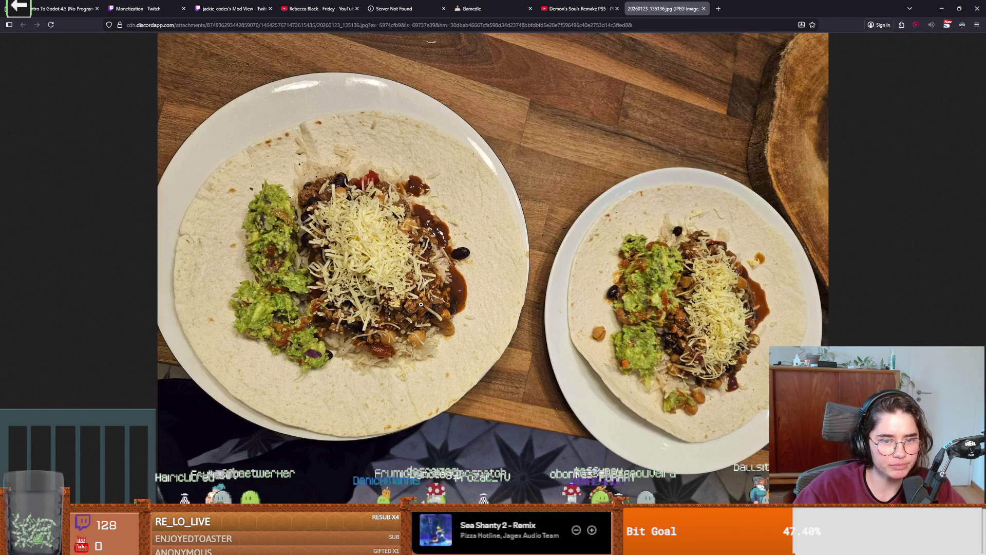
pyautogui.click(422, 294)
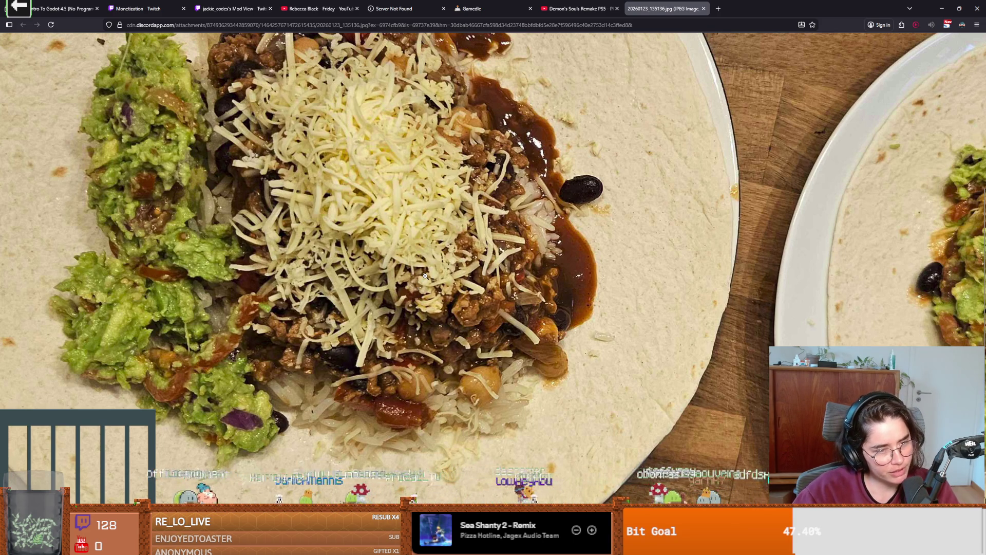
pyautogui.click(424, 276)
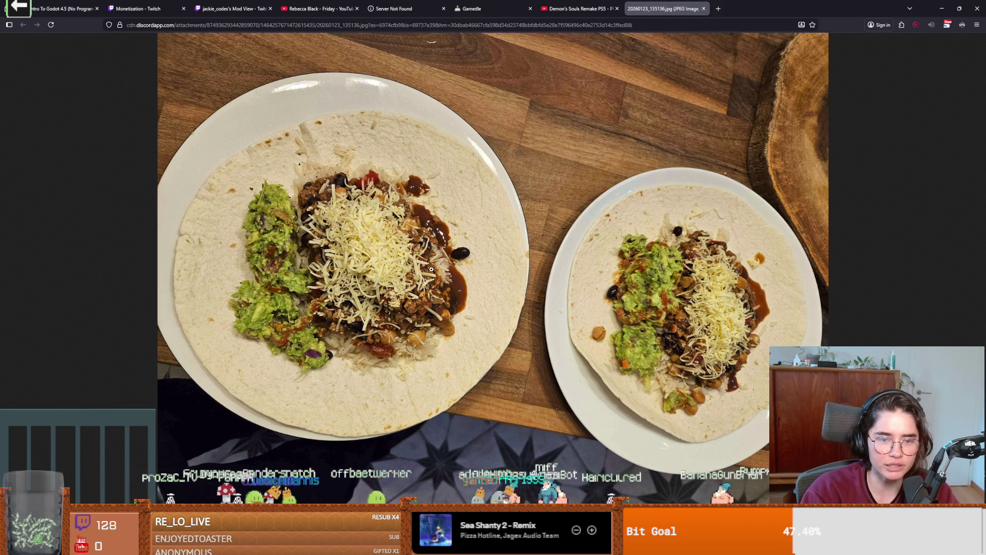
pyautogui.click(432, 269)
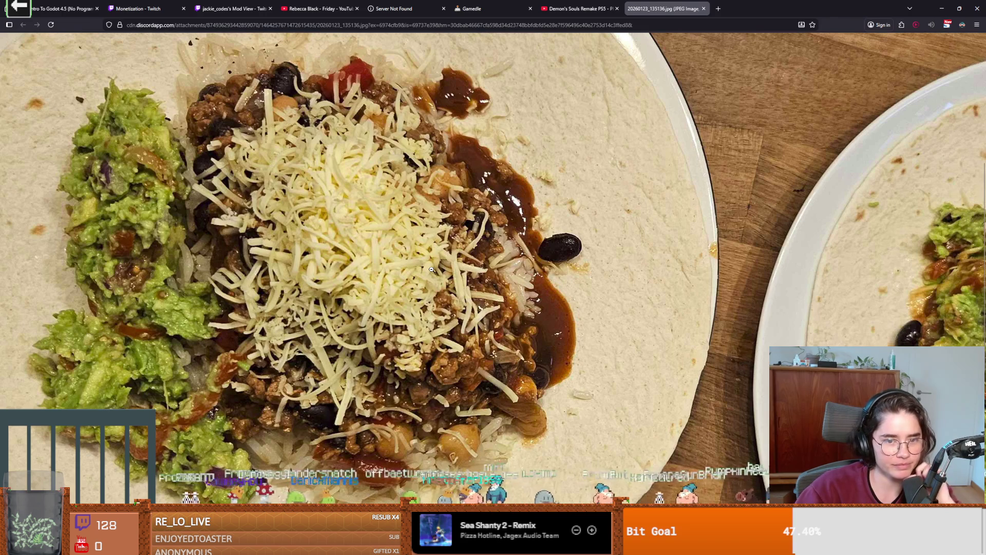
pyautogui.click(447, 340)
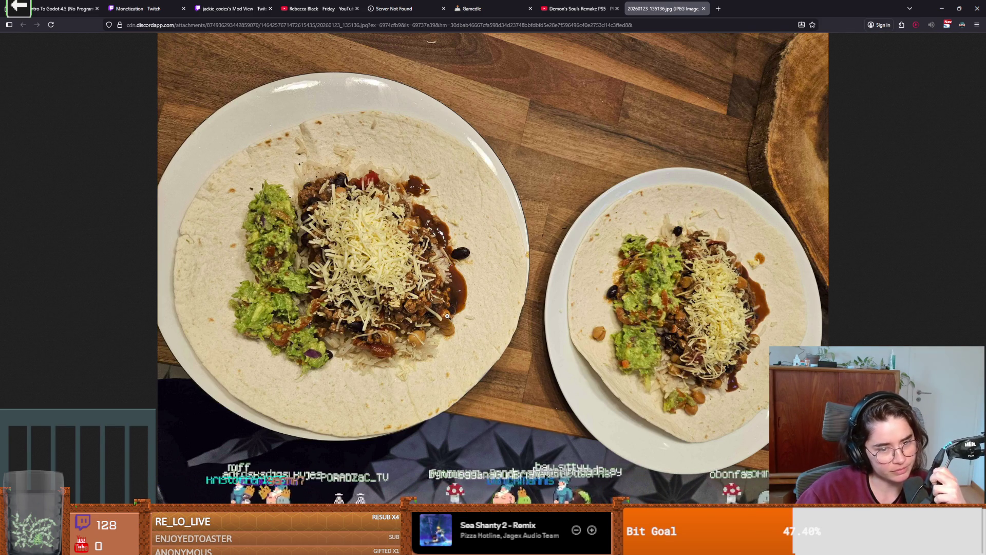
pyautogui.click(446, 316)
pyautogui.click(416, 288)
pyautogui.click(313, 235)
pyautogui.click(310, 234)
pyautogui.click(311, 234)
pyautogui.click(311, 235)
pyautogui.click(310, 234)
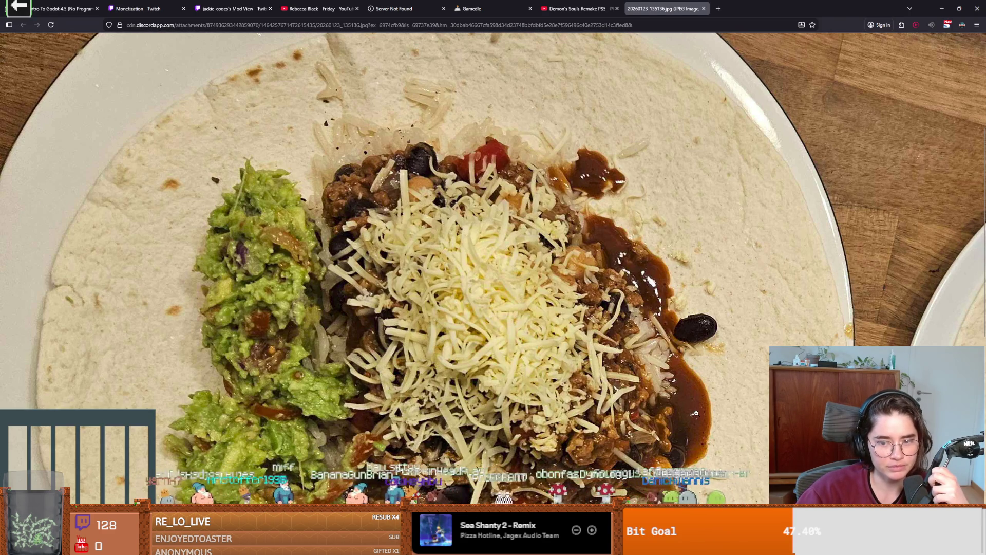
pyautogui.click(404, 364)
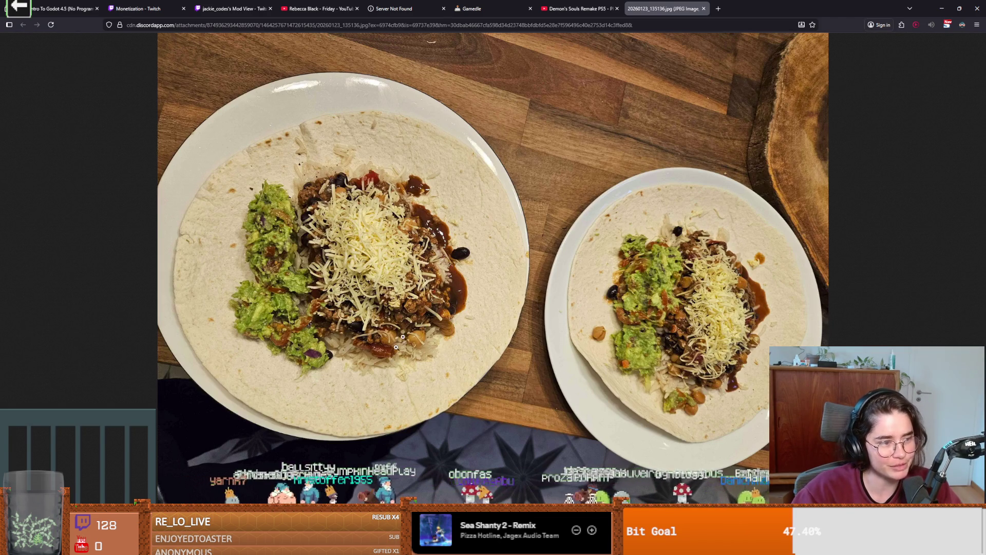
pyautogui.press('Print')
pyautogui.press('Escape')
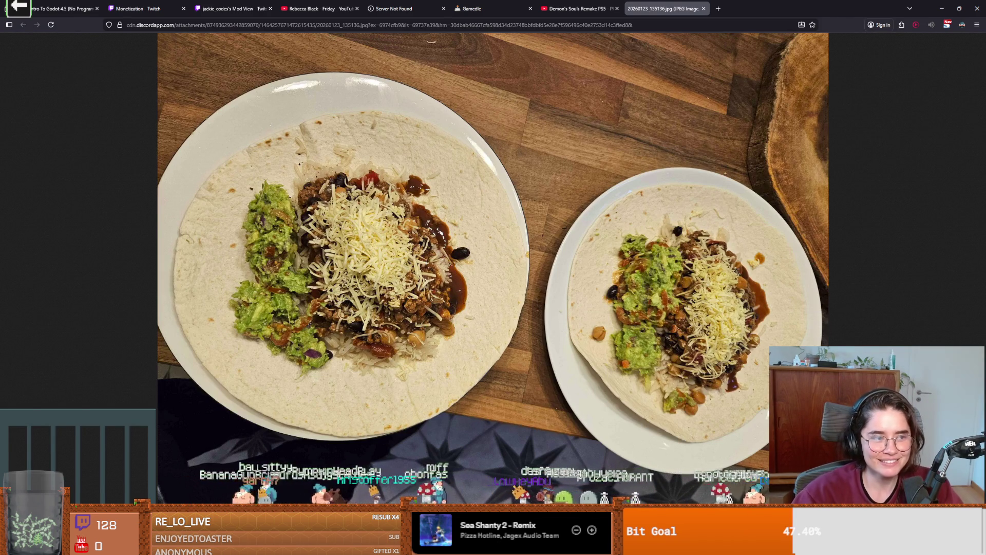
pyautogui.hotkey('alt', 'Tab')
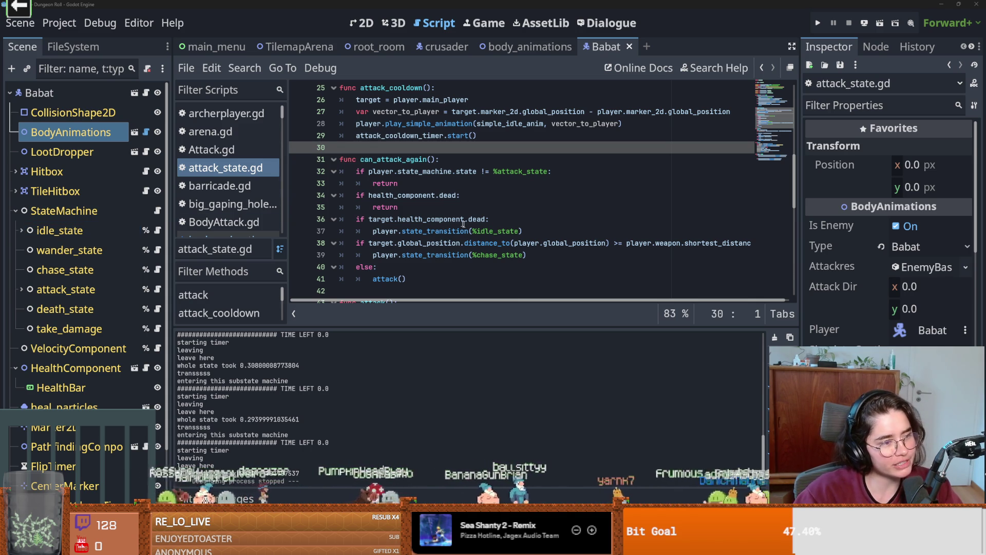
pyautogui.click(505, 221)
pyautogui.hotkey('ctrl', 's')
pyautogui.scroll(2, 498, 220)
pyautogui.hotkey('ctrl', 's')
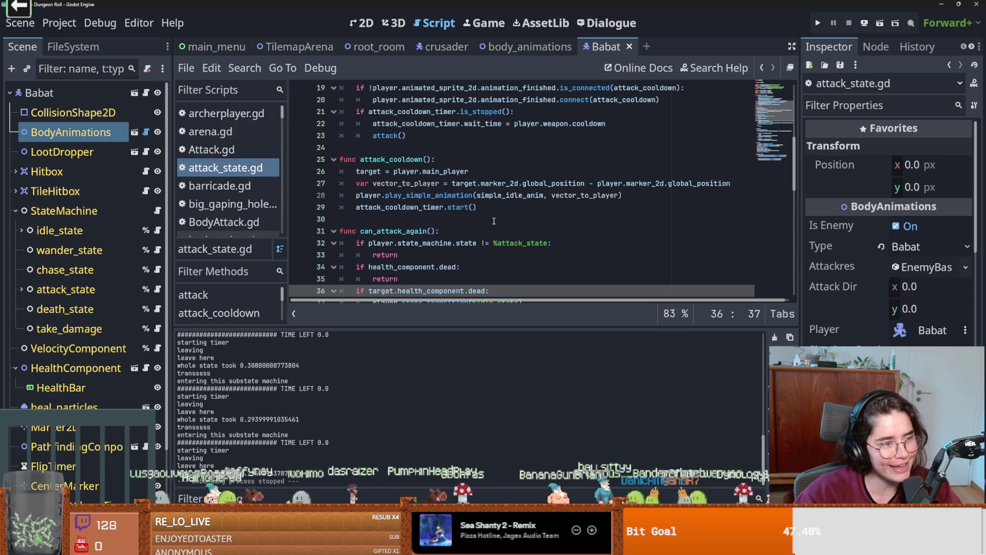
pyautogui.scroll(-3, 498, 205)
pyautogui.scroll(3, 493, 210)
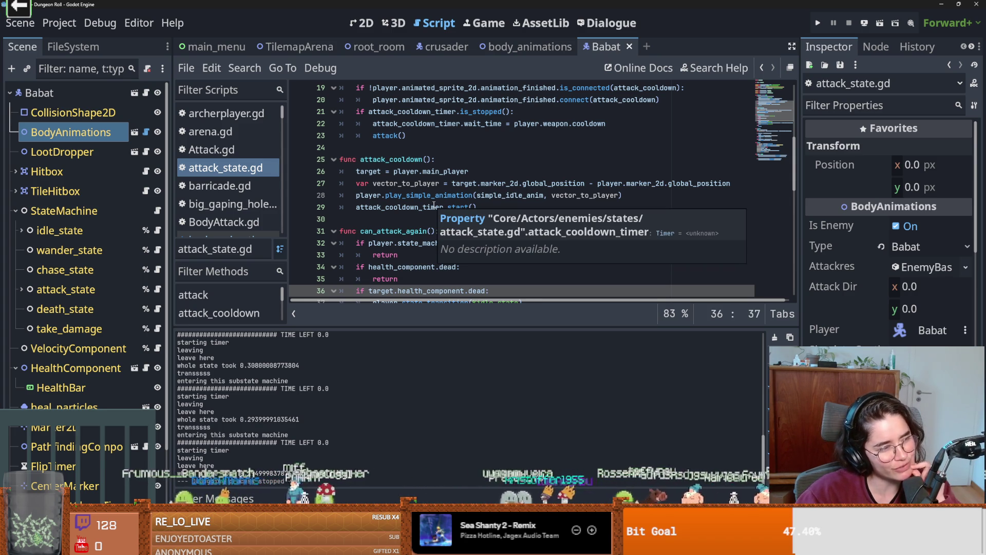
pyautogui.click(451, 184)
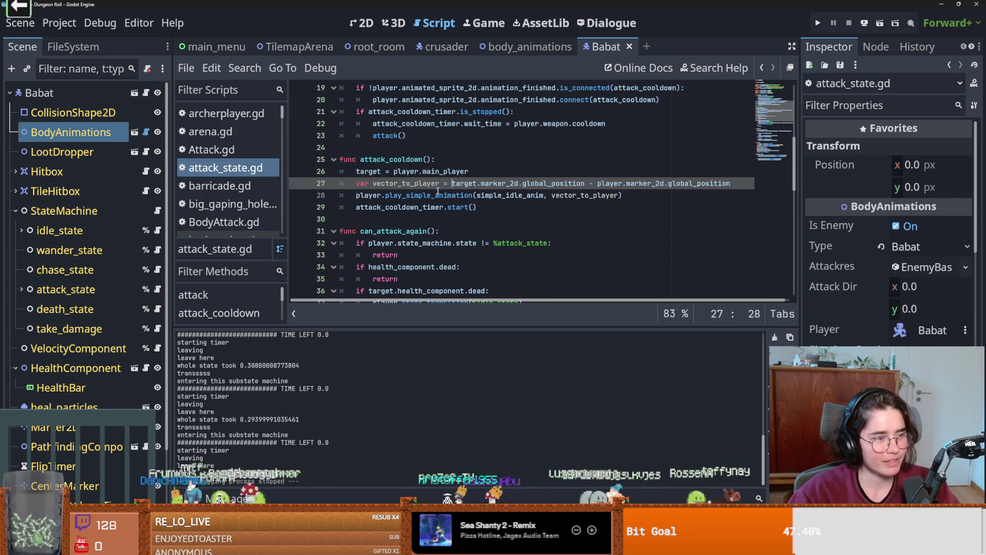
pyautogui.moveTo(437, 192)
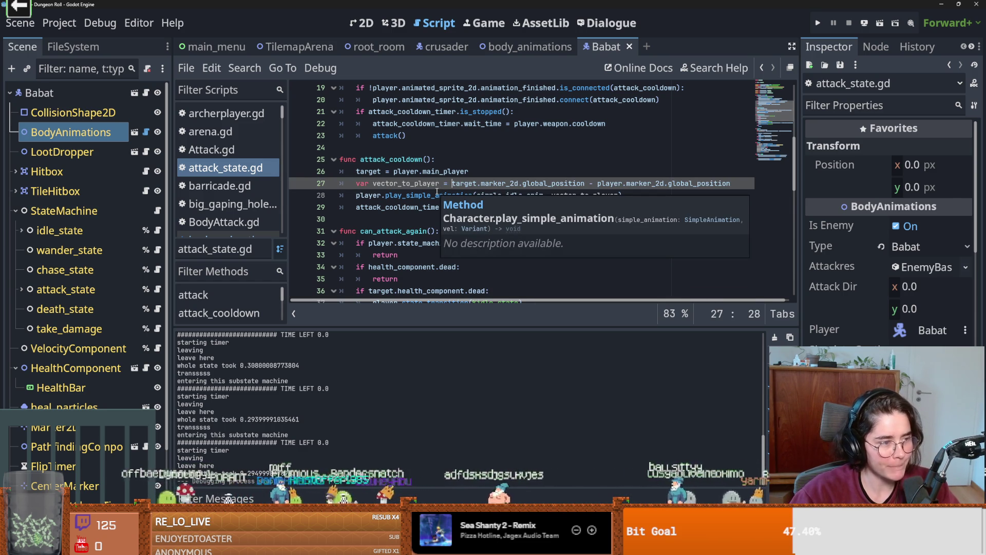
pyautogui.click(508, 208)
pyautogui.hotkey('ctrl', 's')
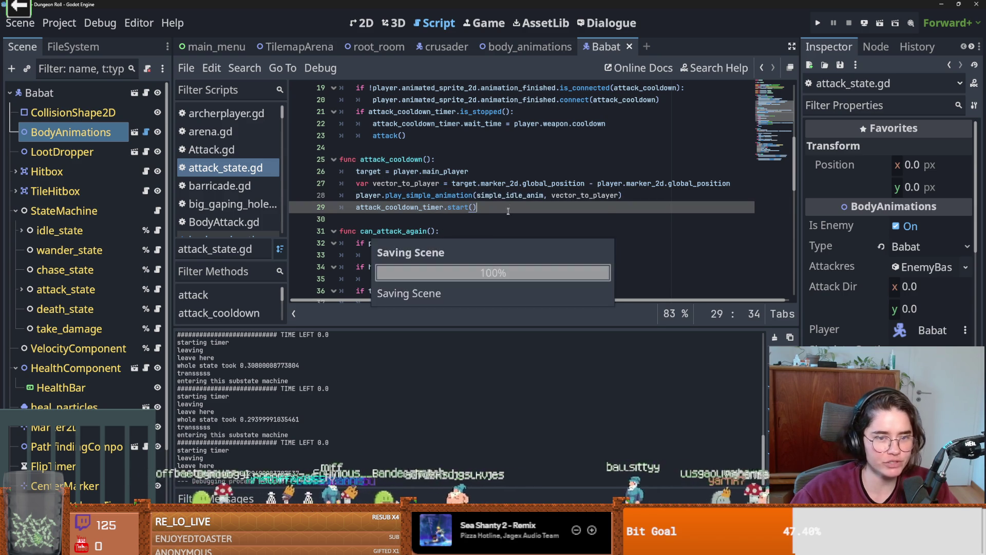
pyautogui.scroll(-3, 507, 217)
pyautogui.scroll(-2, 508, 217)
pyautogui.click(493, 196)
pyautogui.scroll(-3, 488, 220)
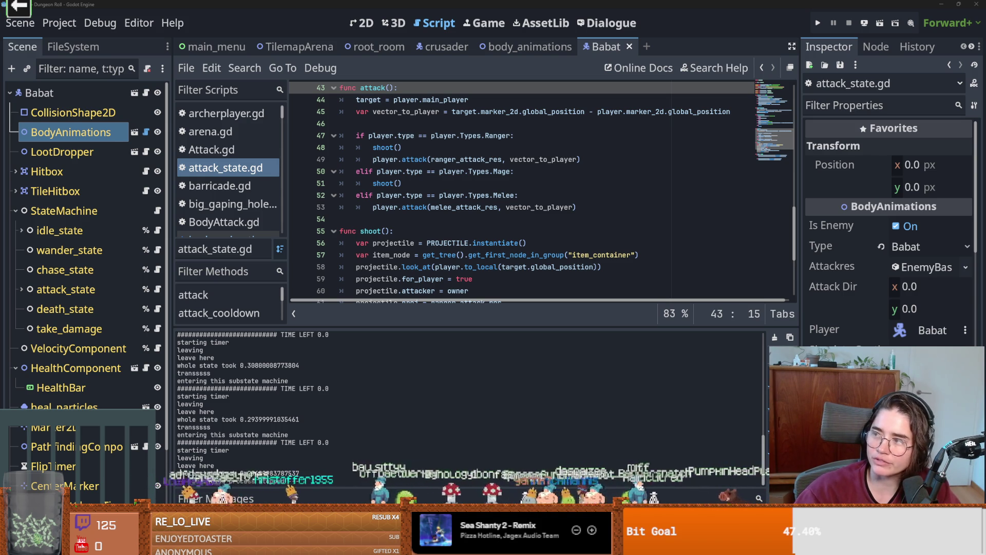
pyautogui.click(434, 195)
pyautogui.hotkey('ctrl', 's')
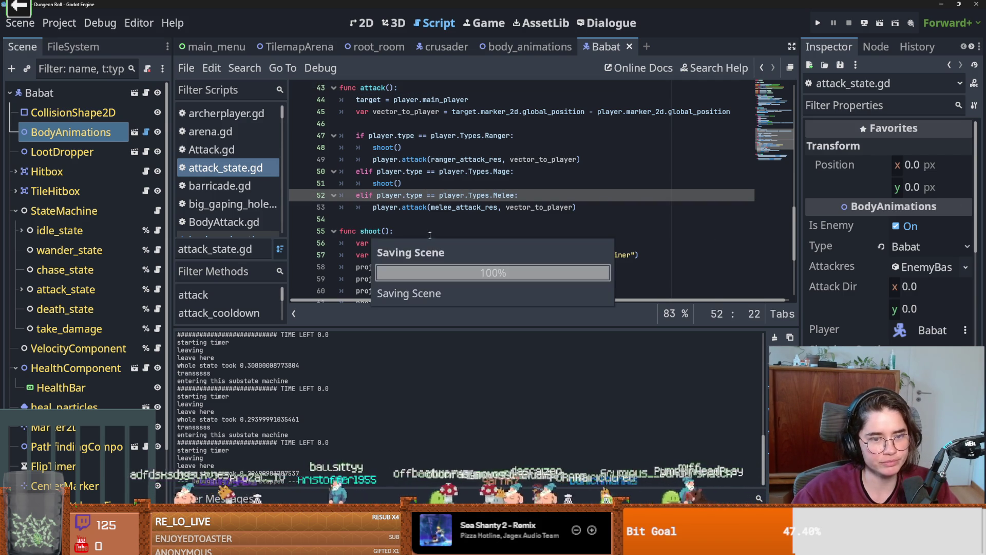
pyautogui.scroll(-4, 430, 234)
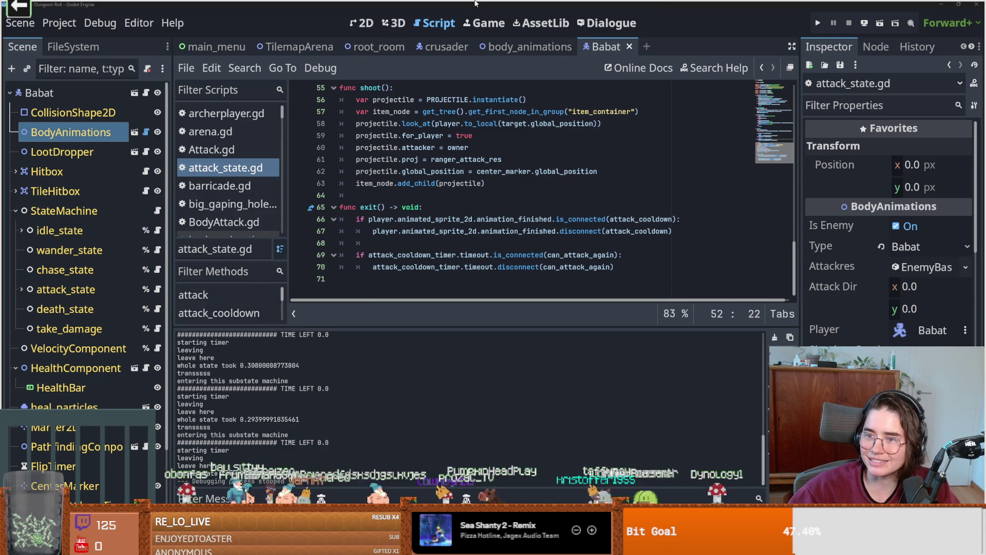
pyautogui.hotkey('alt', 'Tab')
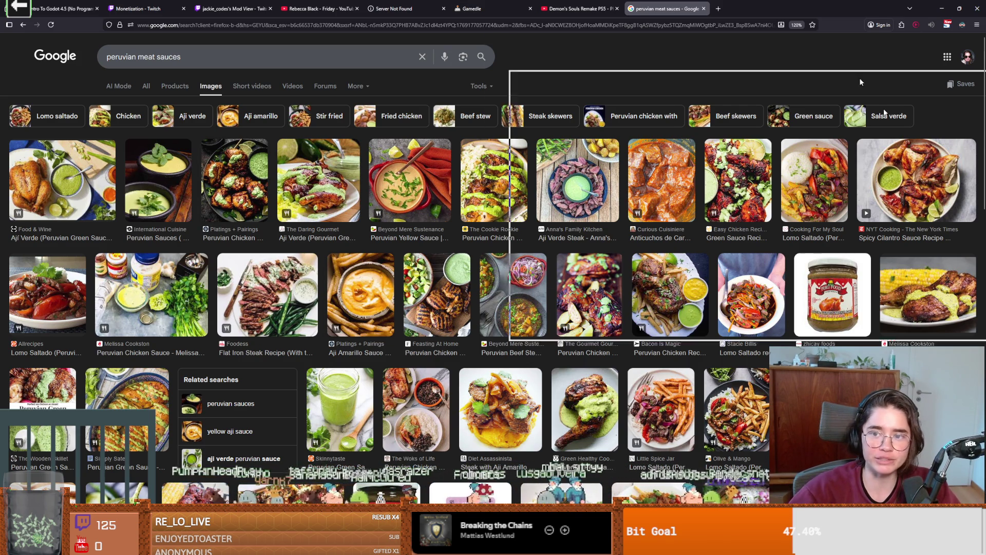
pyautogui.moveTo(234, 152)
pyautogui.mouseDown()
pyautogui.moveTo(388, 2)
pyautogui.moveTo(839, 224)
pyautogui.mouseUp()
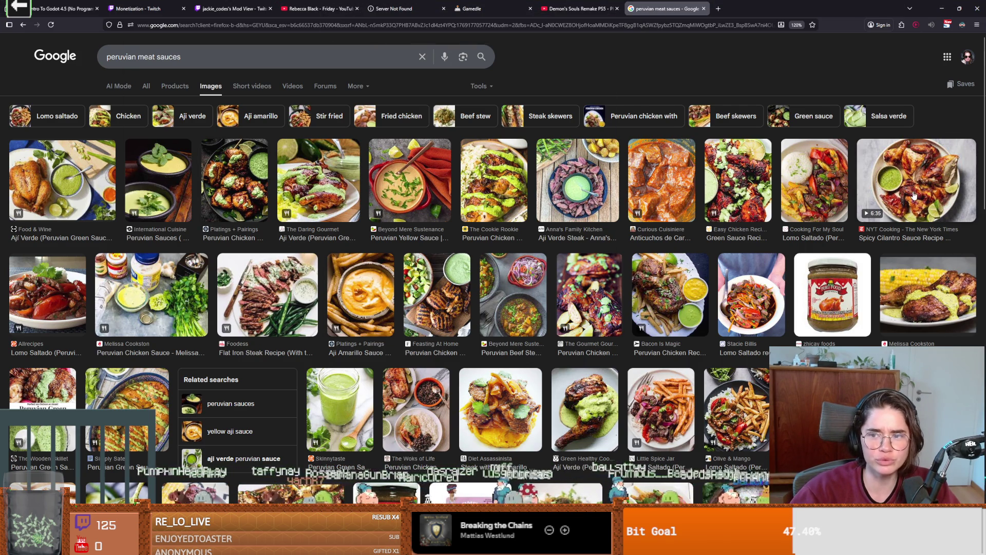
pyautogui.hotkey('alt', 'Tab')
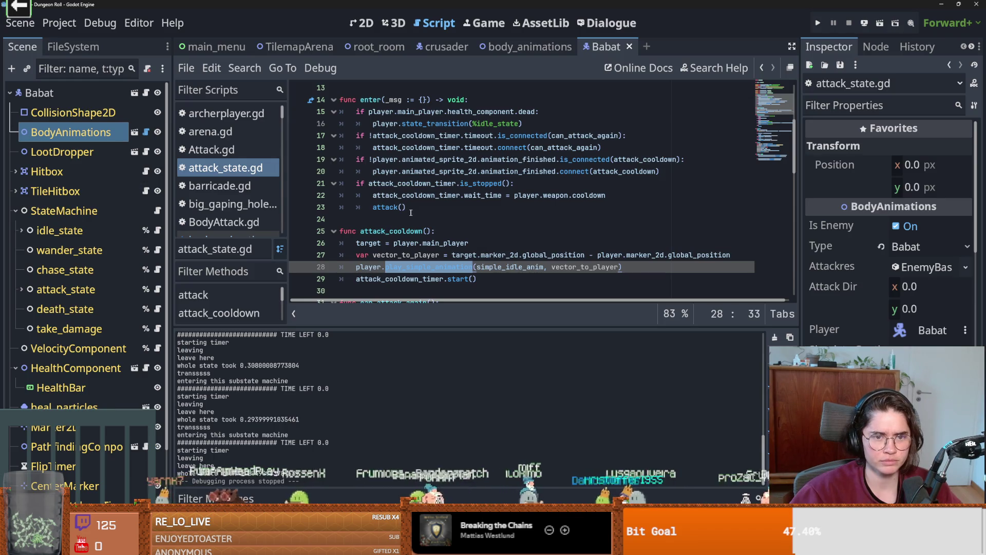
pyautogui.scroll(-6, 405, 208)
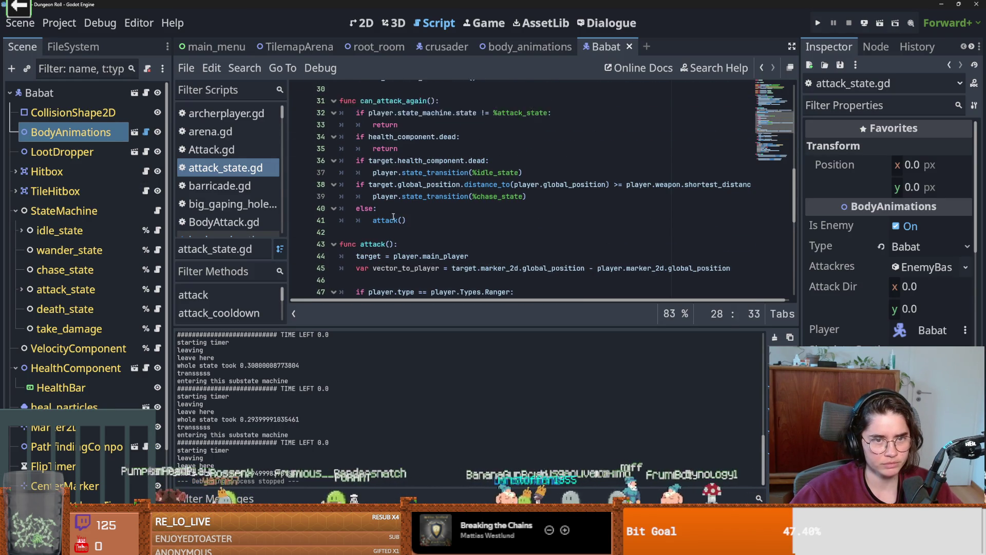
pyautogui.scroll(1, 411, 144)
pyautogui.click(401, 123)
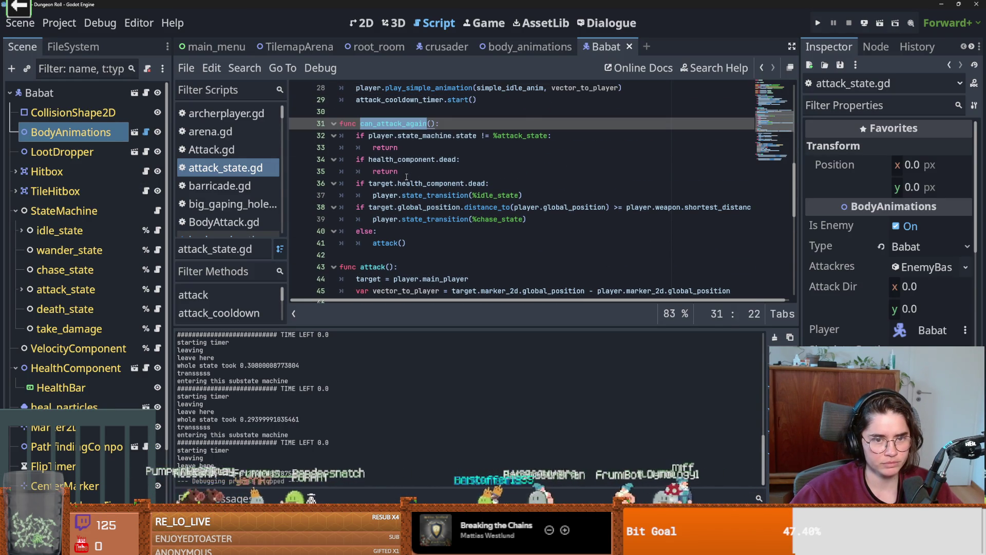
pyautogui.scroll(-1, 411, 180)
pyautogui.scroll(2, 452, 196)
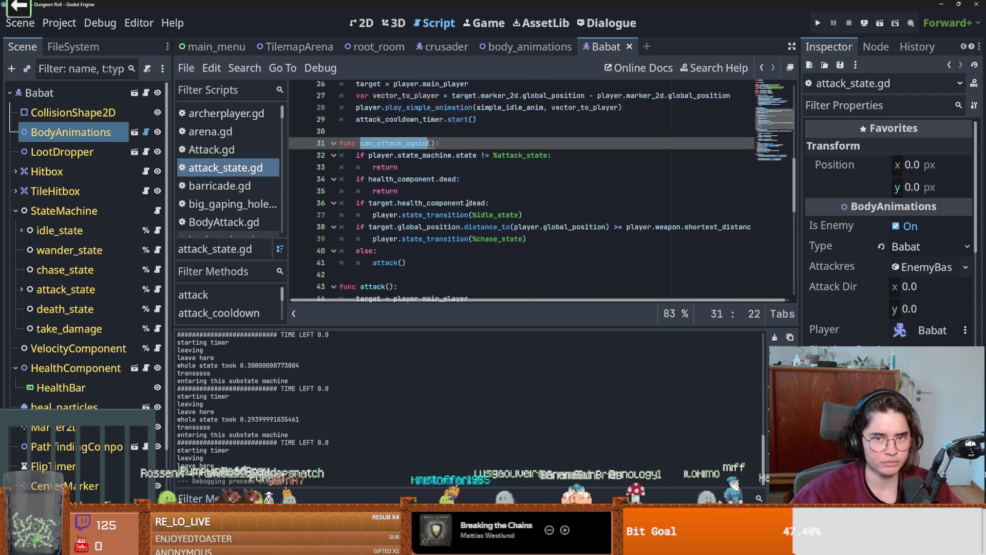
pyautogui.scroll(4, 467, 202)
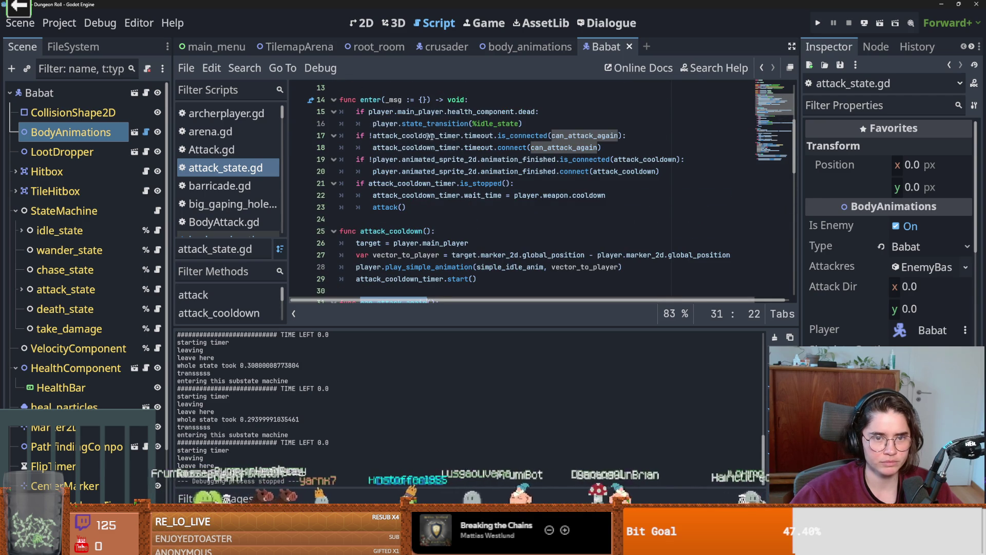
pyautogui.moveTo(476, 148)
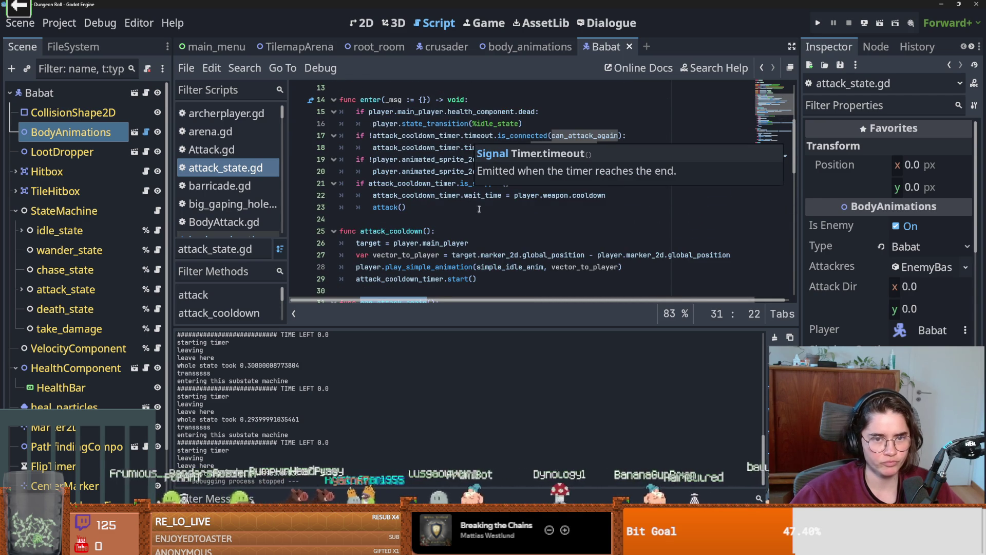
pyautogui.scroll(-12, 479, 209)
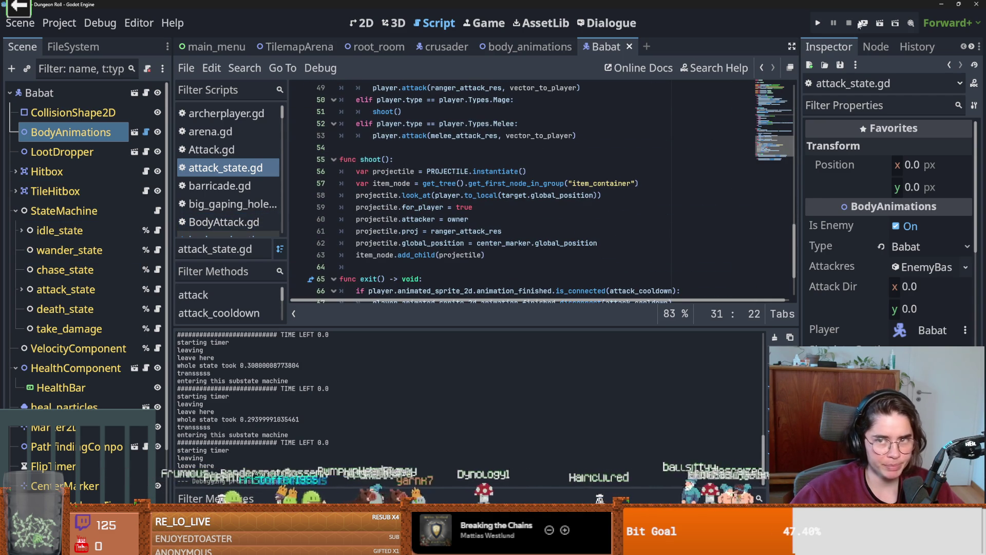
pyautogui.click(819, 24)
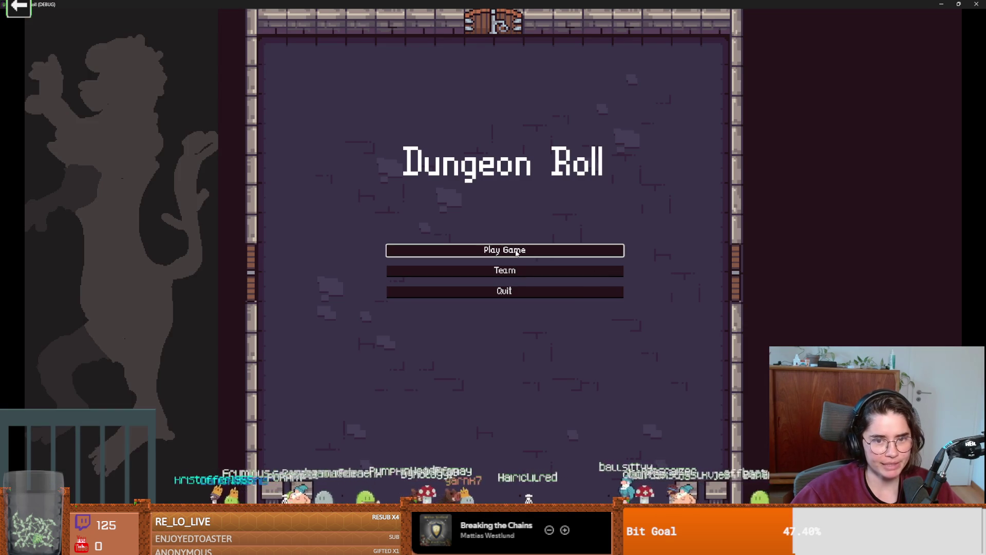
# Start a new run as the bat, dash west, pick a skull card and fly into the next room.
pyautogui.click(516, 251)
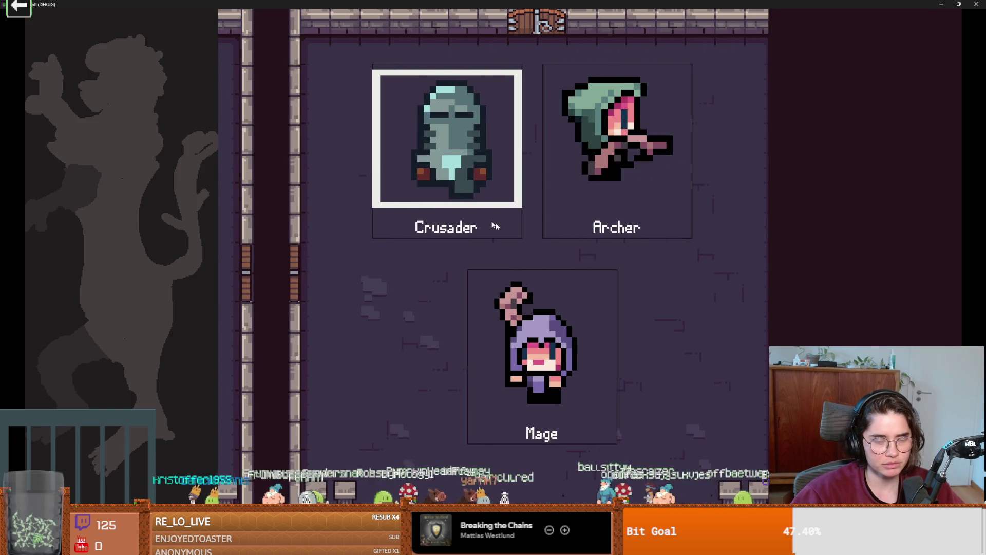
pyautogui.press('Return')
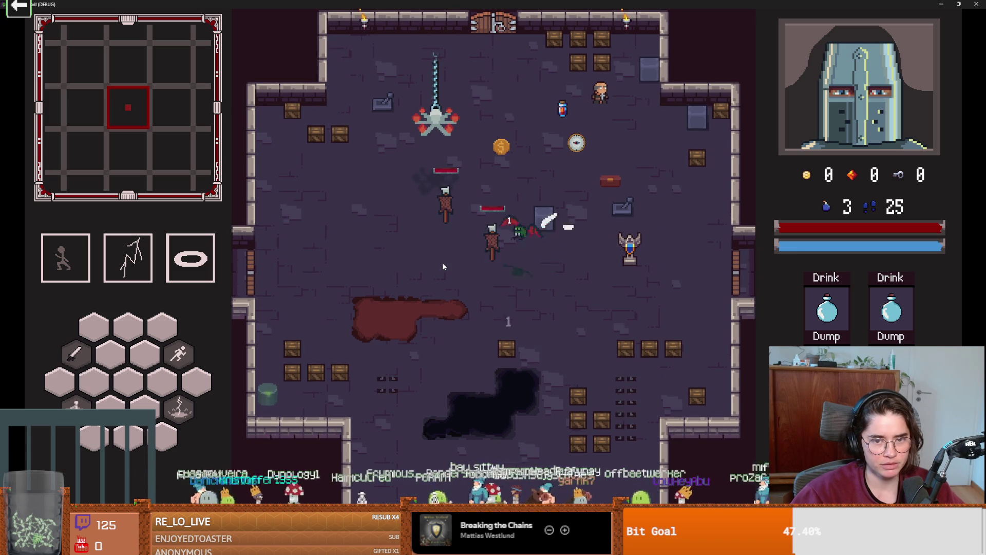
pyautogui.press('space')
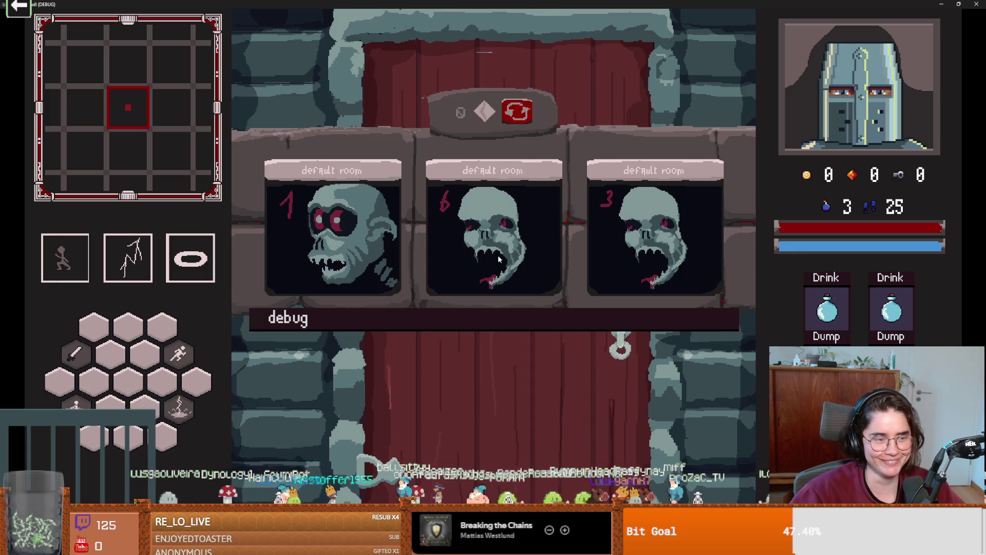
pyautogui.click(498, 255)
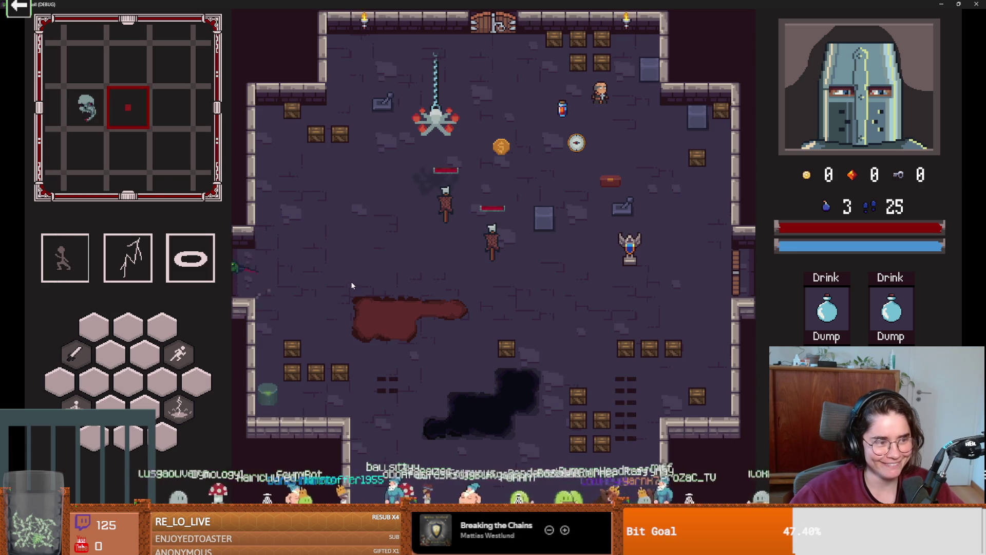
pyautogui.press('a')
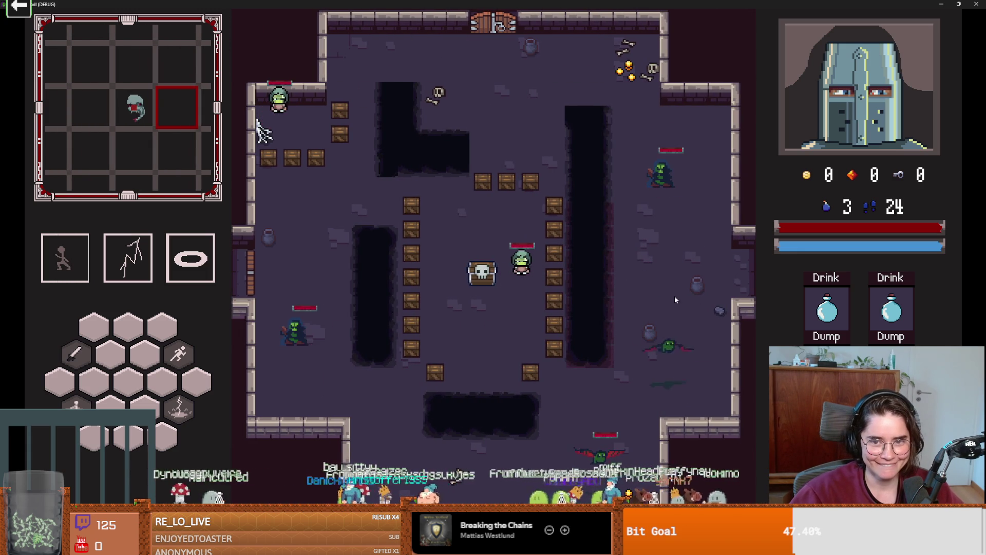
# Attack nearby enemies with the bat, dash away, use its first ability, then end the run.
pyautogui.press('w')
pyautogui.click(618, 294)
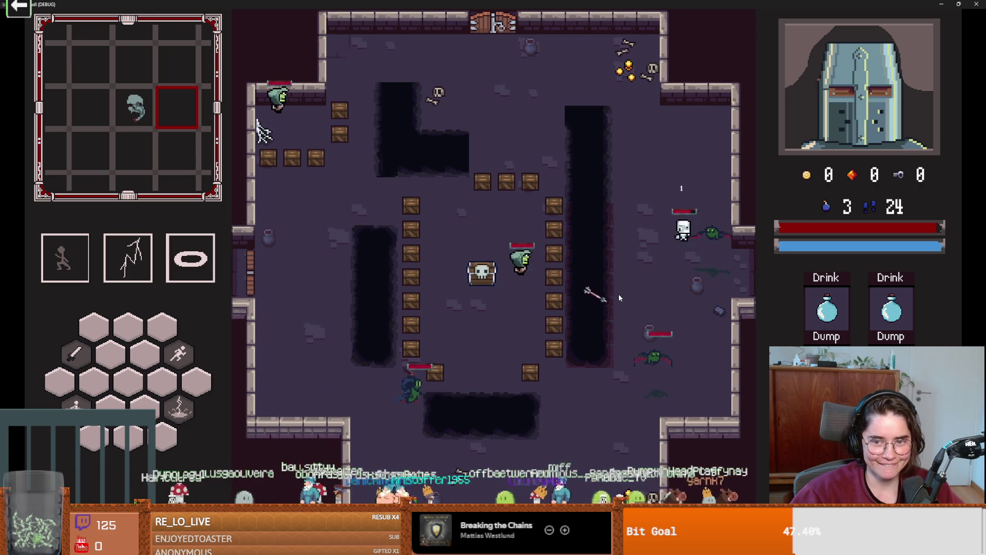
pyautogui.press('w')
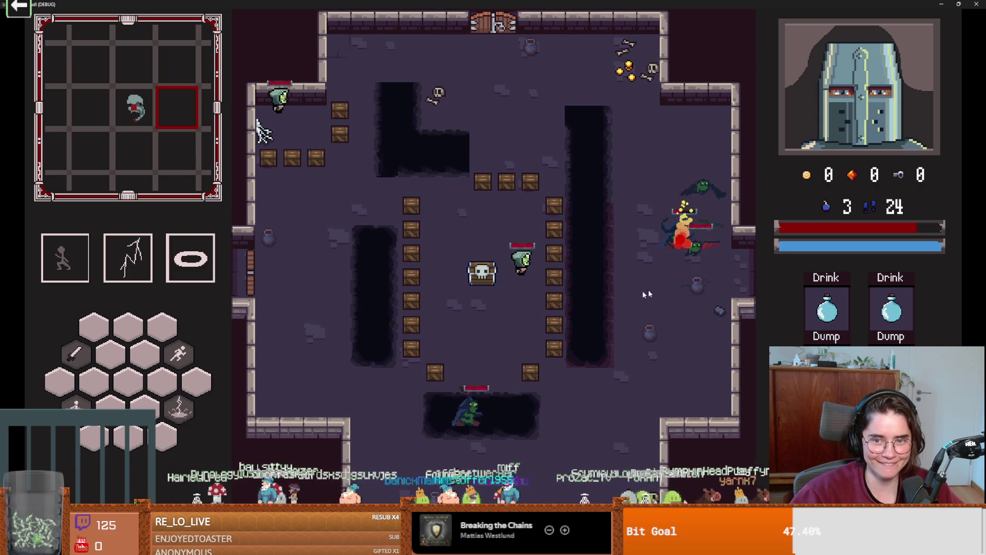
pyautogui.click(697, 251)
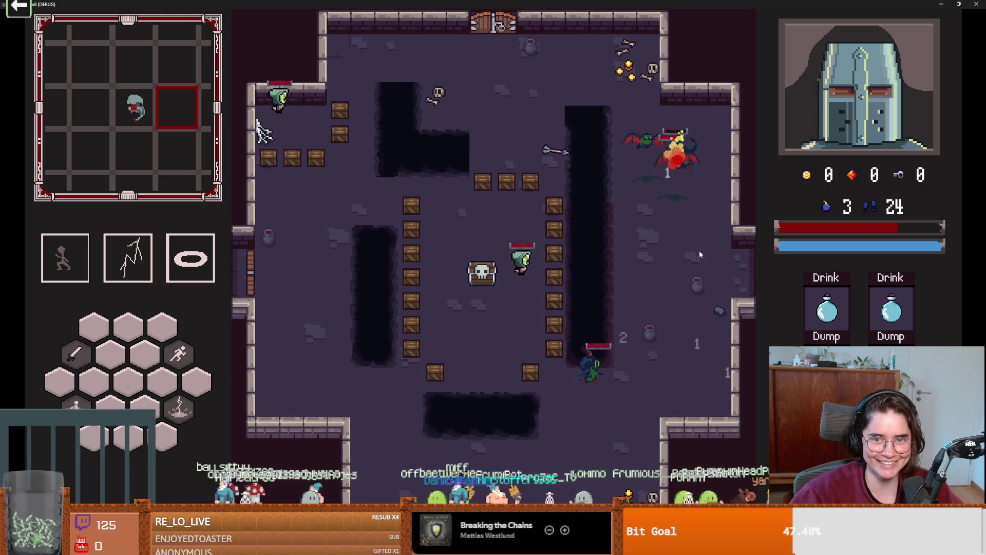
pyautogui.press('space')
pyautogui.press('s')
pyautogui.press('a')
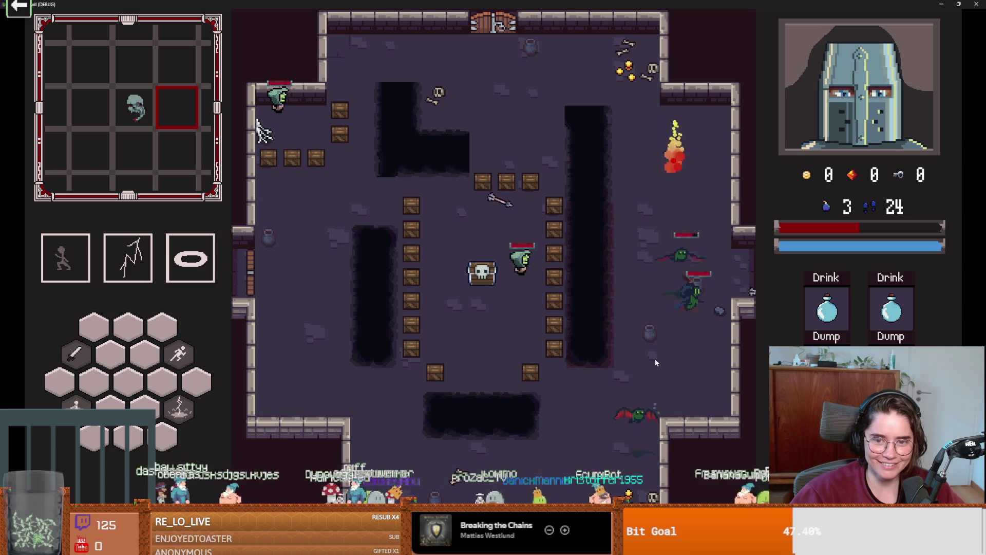
pyautogui.click(639, 347)
pyautogui.click(611, 388)
pyautogui.press('e')
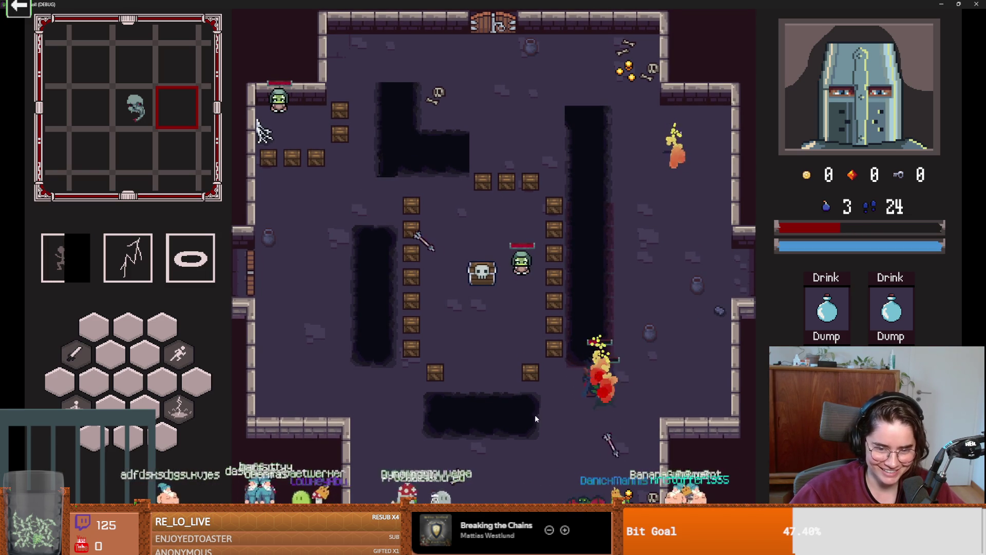
pyautogui.press('Escape')
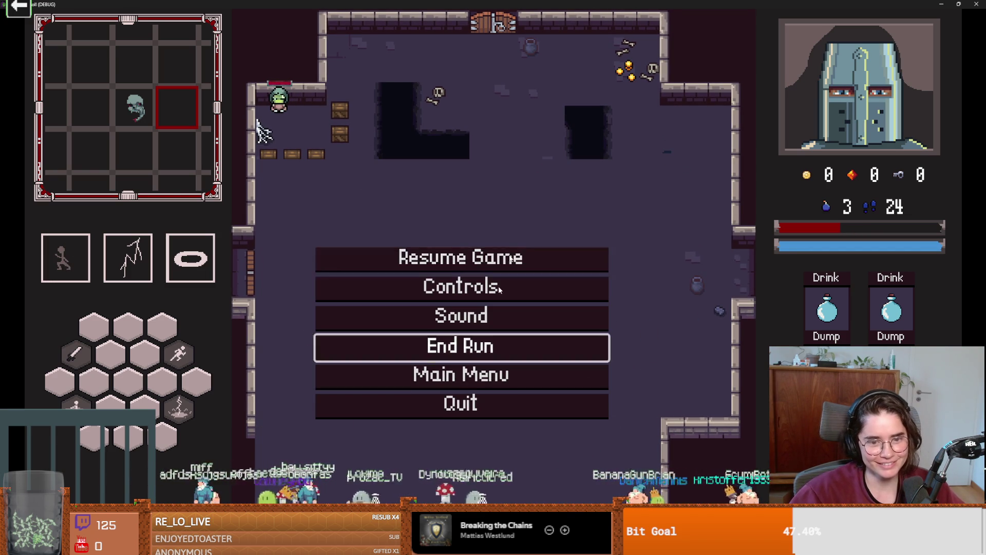
pyautogui.click(479, 360)
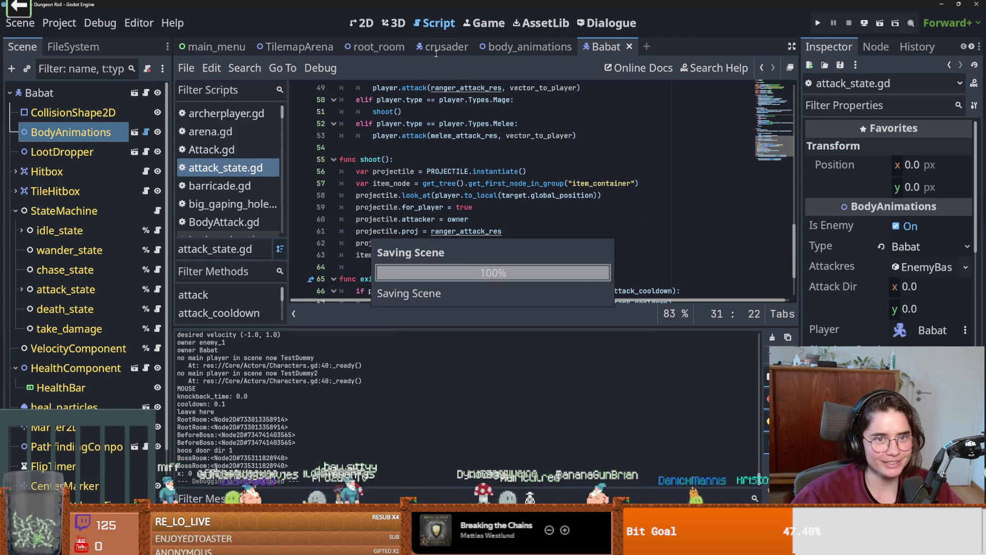
# Set the crusader's BodyAnimations Type back to Crusader and relaunch the game.
pyautogui.click(71, 112)
pyautogui.click(929, 246)
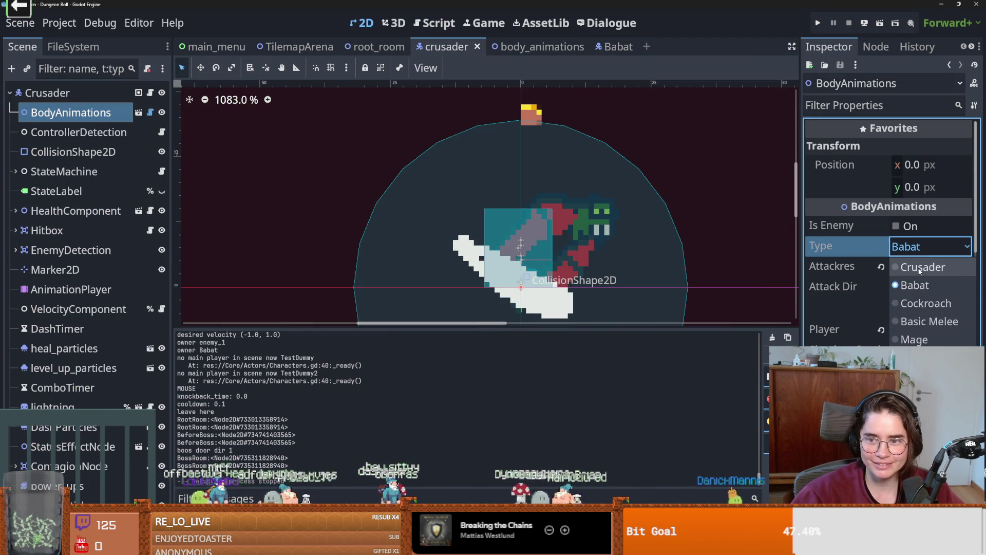
pyautogui.click(920, 266)
pyautogui.click(815, 29)
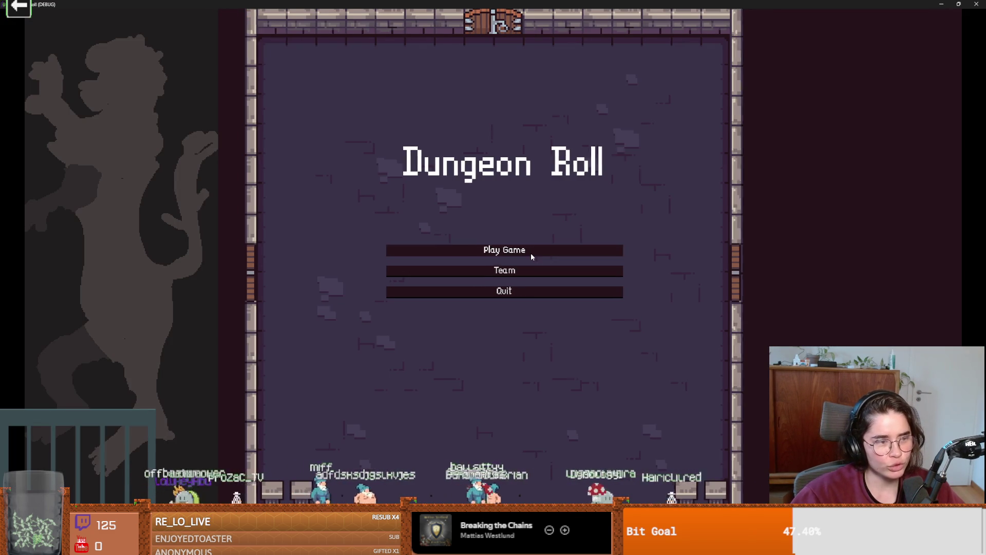
# Start a new run as the Crusader and repeatedly swing the sword at the training dummy.
pyautogui.click(531, 252)
pyautogui.click(460, 167)
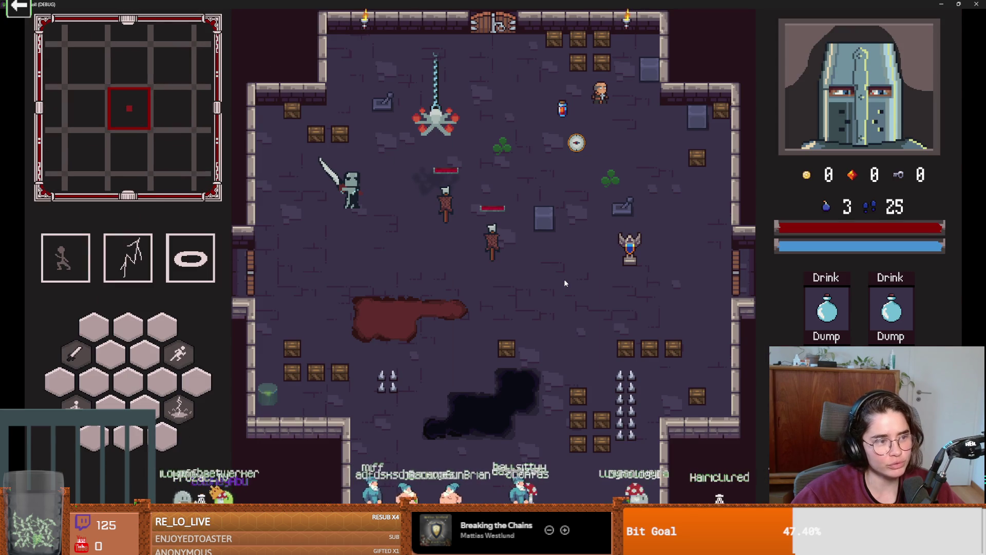
pyautogui.press('d')
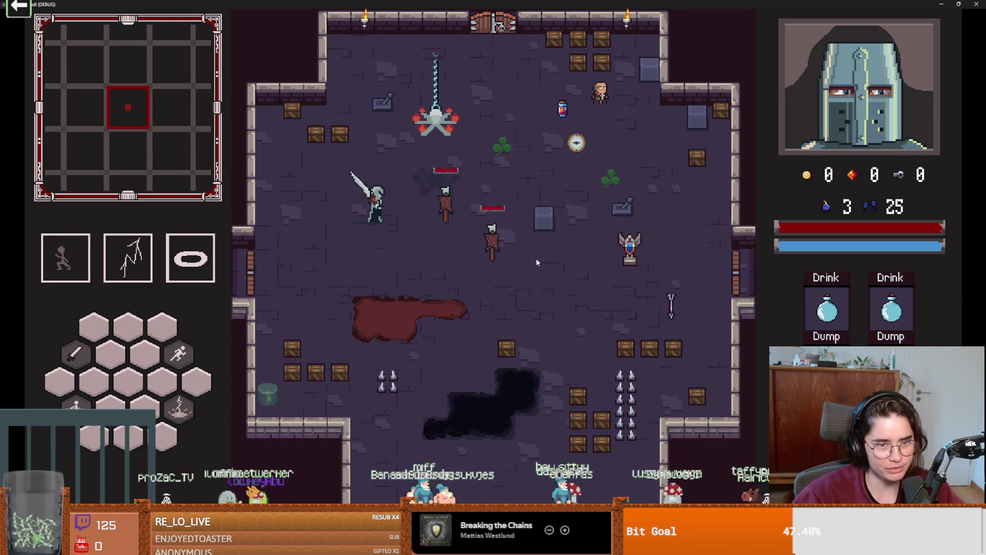
pyautogui.press('d')
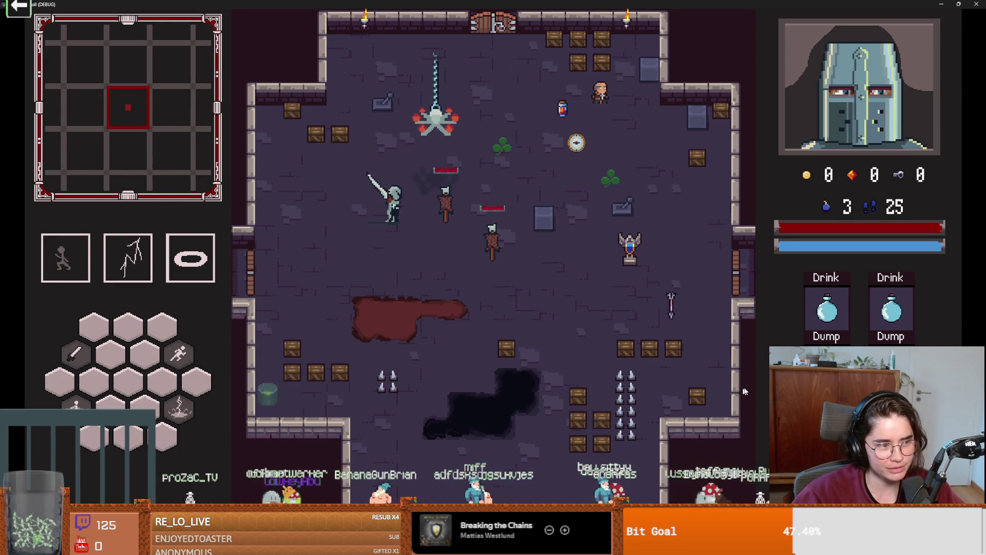
pyautogui.click(586, 238)
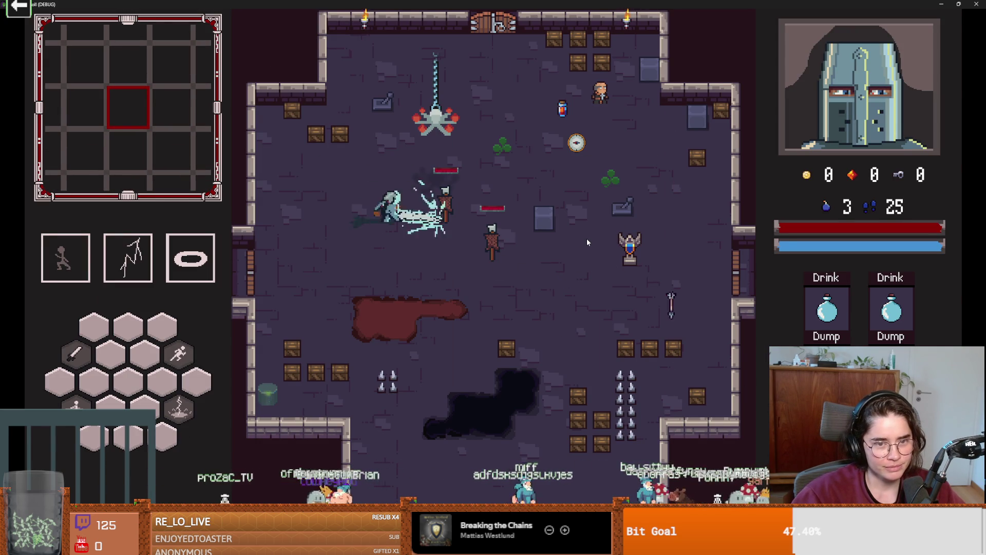
pyautogui.click(586, 239)
pyautogui.click(587, 239)
pyautogui.click(587, 242)
pyautogui.click(587, 242)
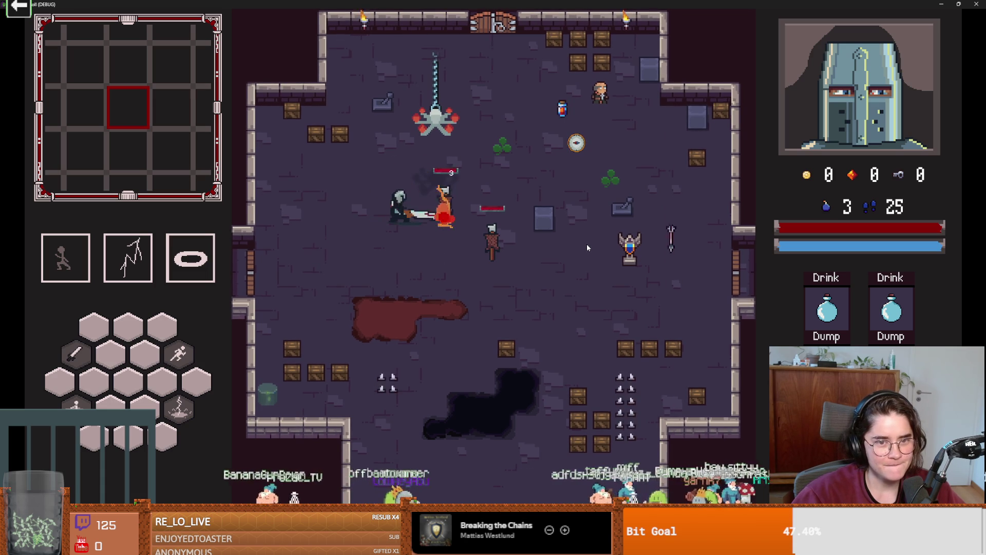
# Move around the dummies striking them, dash beside the blood pool and slash downward.
pyautogui.press('d')
pyautogui.press('w')
pyautogui.press('s')
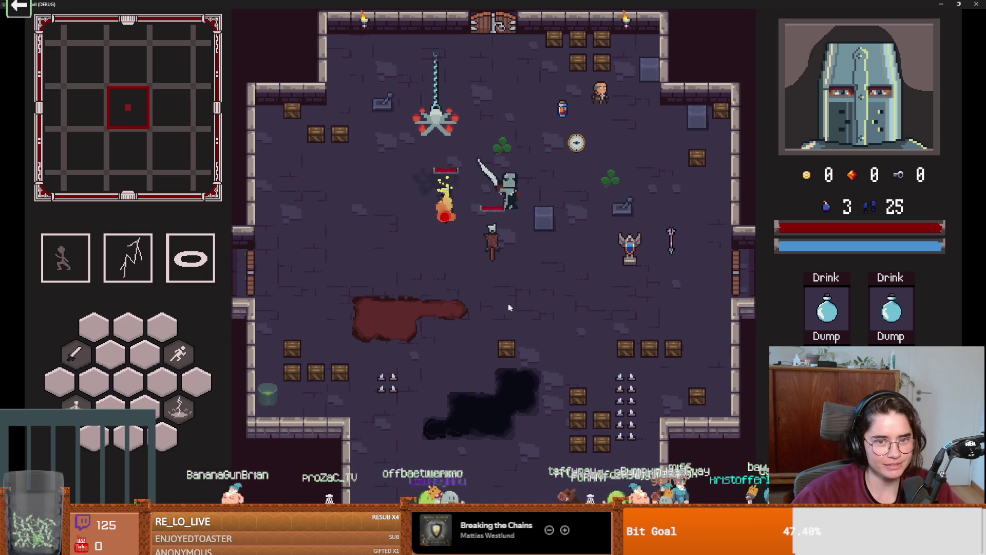
pyautogui.click(482, 300)
pyautogui.press('a')
pyautogui.click(482, 300)
pyautogui.press('a')
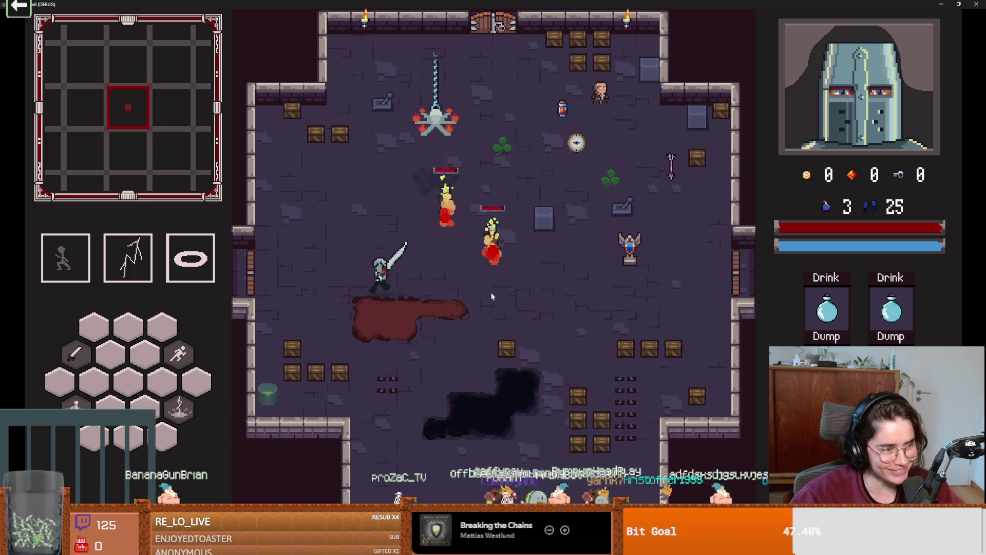
pyautogui.press('d')
pyautogui.press('space')
pyautogui.press('s')
pyautogui.press('w')
pyautogui.press('d')
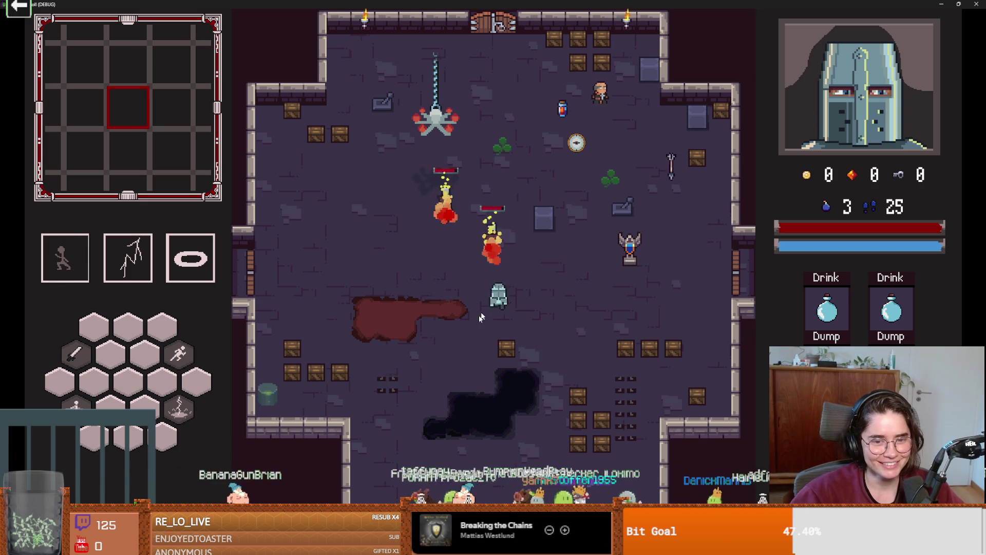
pyautogui.press('s')
pyautogui.click(488, 372)
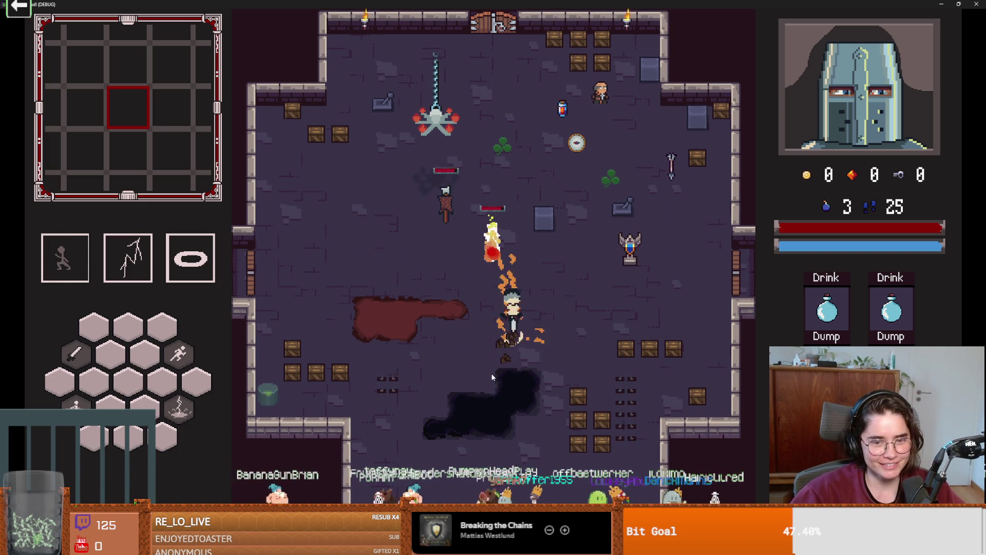
# Dash left onto the blood pool and slash to break the lower-left boxes.
pyautogui.press('a')
pyautogui.press('space')
pyautogui.press('a')
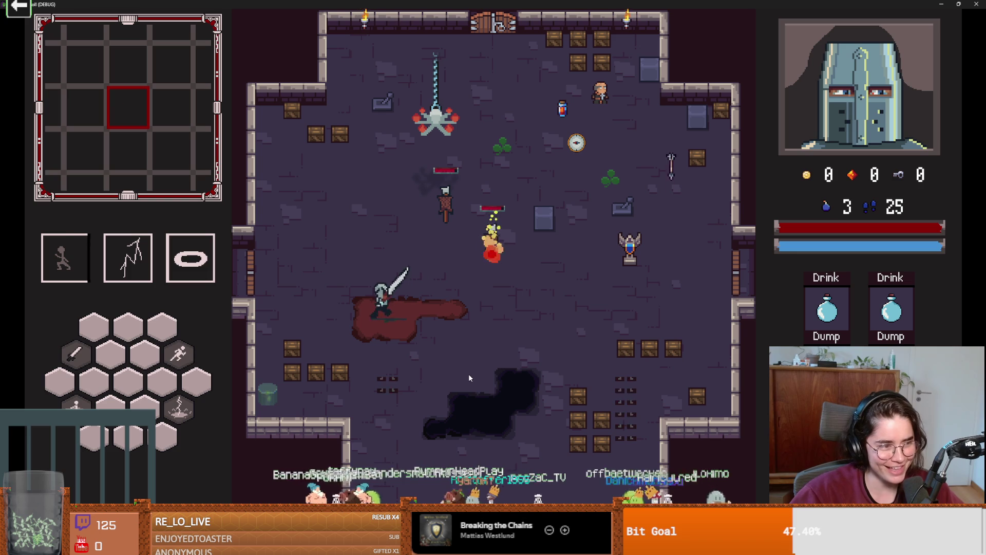
pyautogui.press('s')
pyautogui.click(308, 391)
pyautogui.click(290, 377)
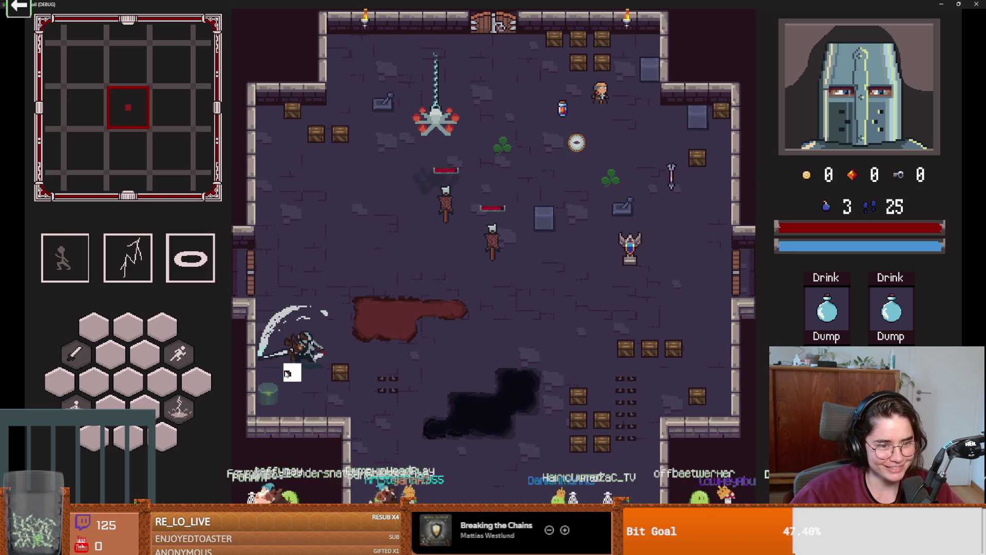
pyautogui.click(287, 375)
pyautogui.click(355, 377)
pyautogui.click(369, 374)
# Walk and dash around the room past the spider, lever and training dummies.
pyautogui.press('w')
pyautogui.press('space')
pyautogui.press('d')
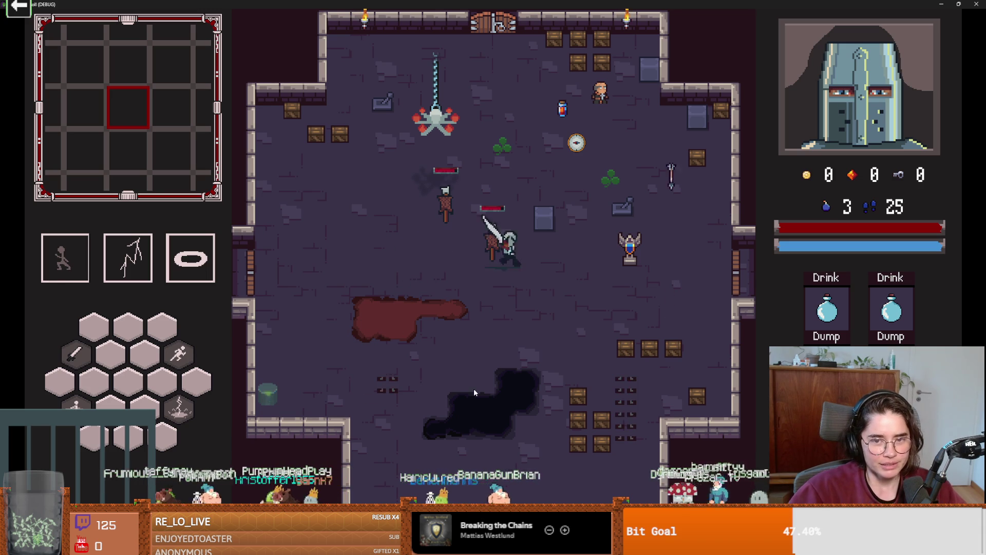
pyautogui.press('w')
pyautogui.press('a')
pyautogui.press('w')
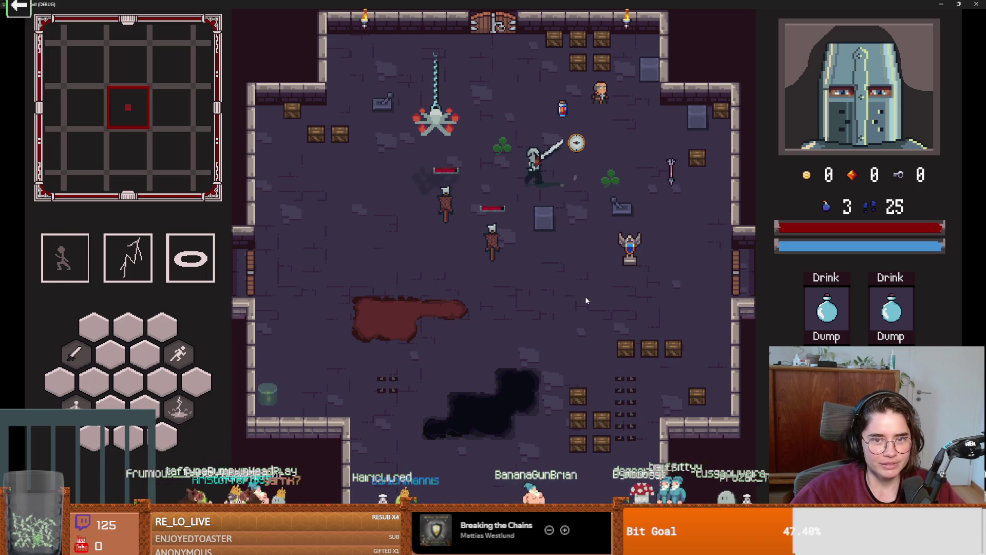
pyautogui.press('s')
pyautogui.press('space')
pyautogui.press('a')
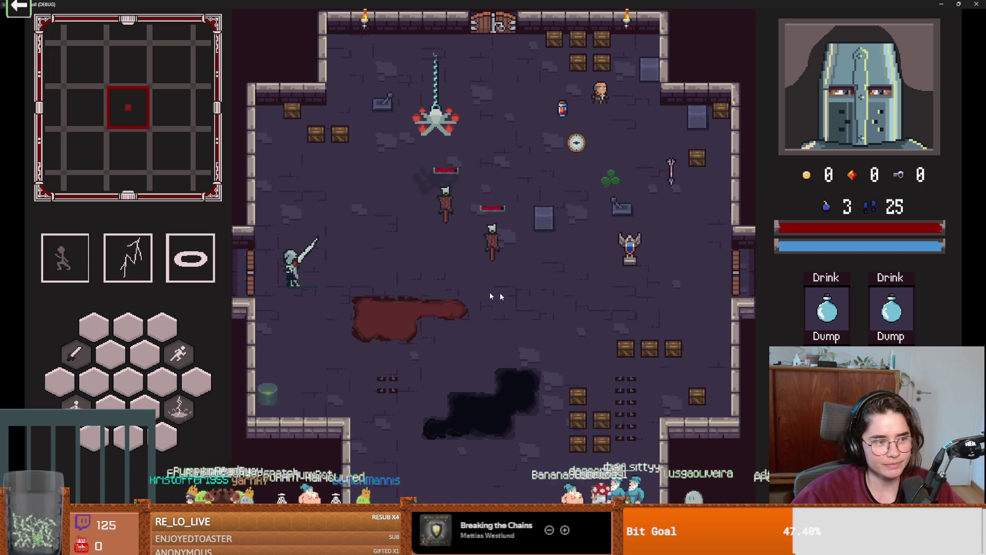
pyautogui.press('w')
pyautogui.press('d')
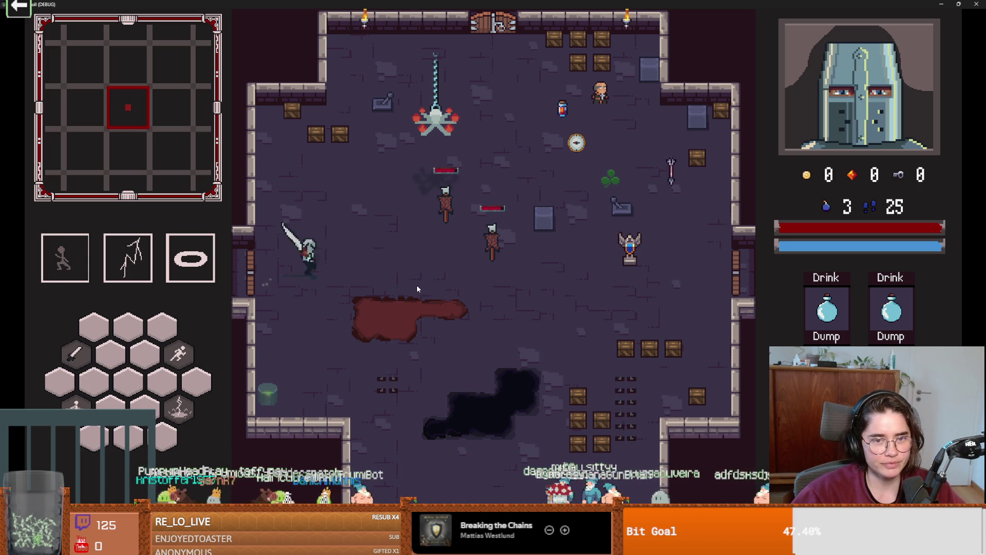
pyautogui.press('space')
pyautogui.press('s')
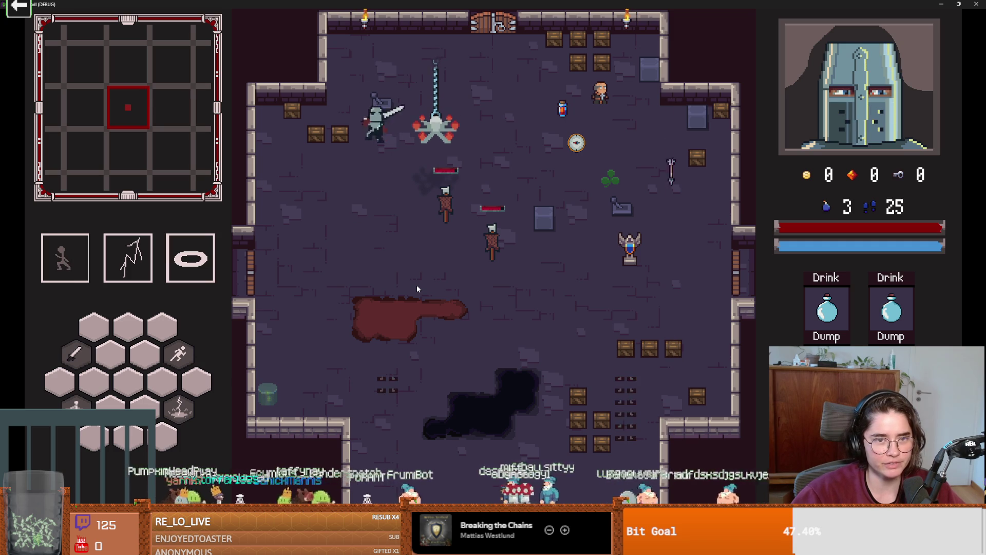
pyautogui.press('d')
pyautogui.press('space')
pyautogui.press('d')
pyautogui.press('w')
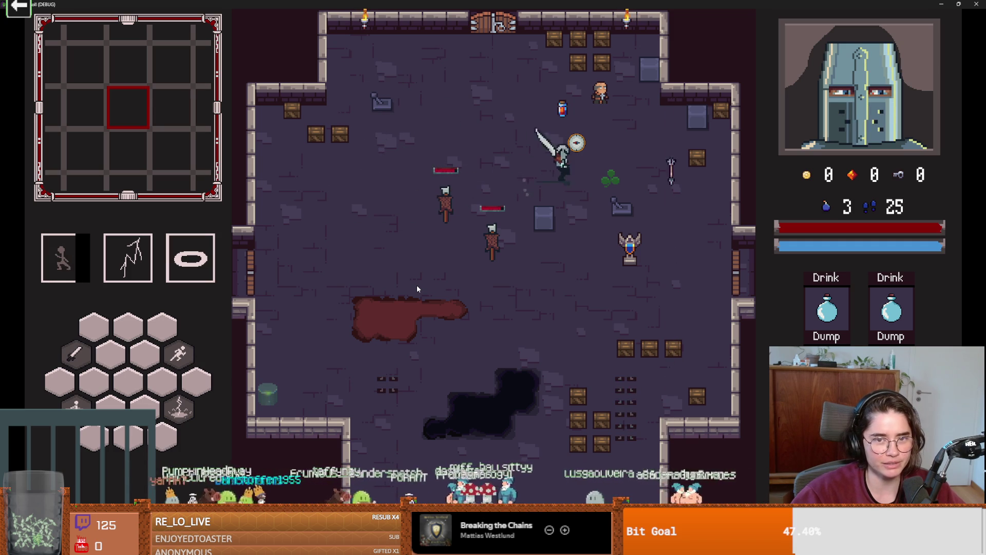
# Restore the shrunken game window to full screen and dash down-left across the room.
pyautogui.press('super+Down')
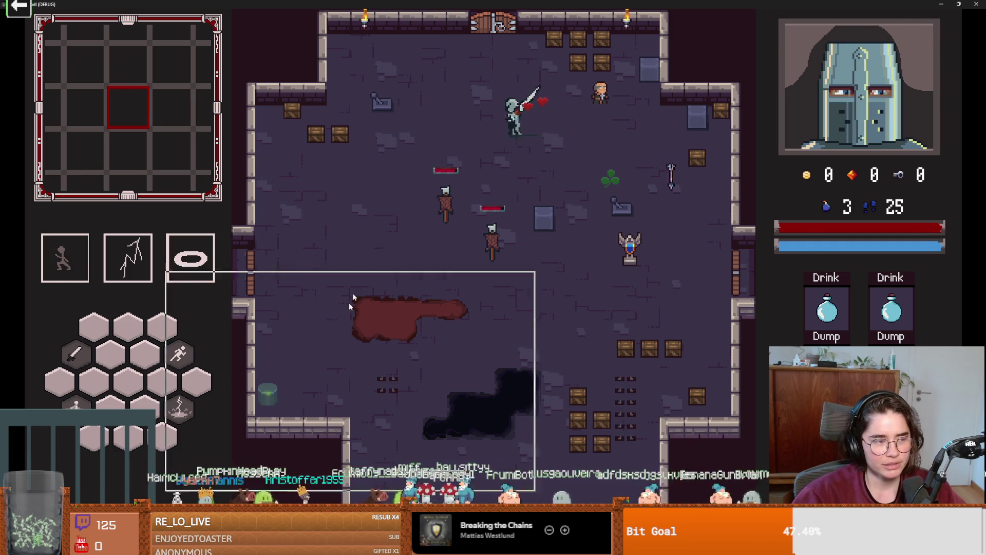
pyautogui.click(498, 300)
pyautogui.press('a')
pyautogui.press('s')
pyautogui.press('space')
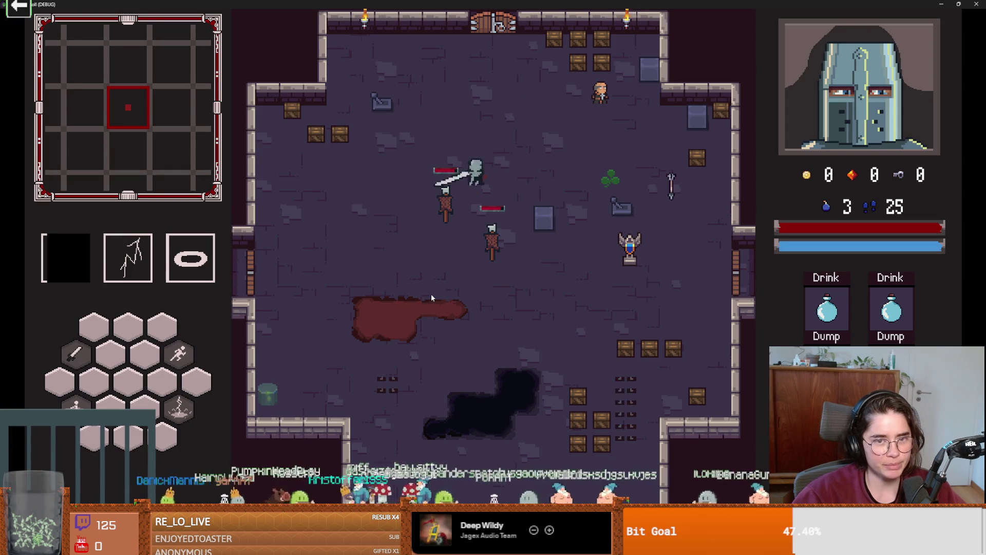
# Use the west door to enter a new room, dash to the corner, then end the run.
pyautogui.press('e')
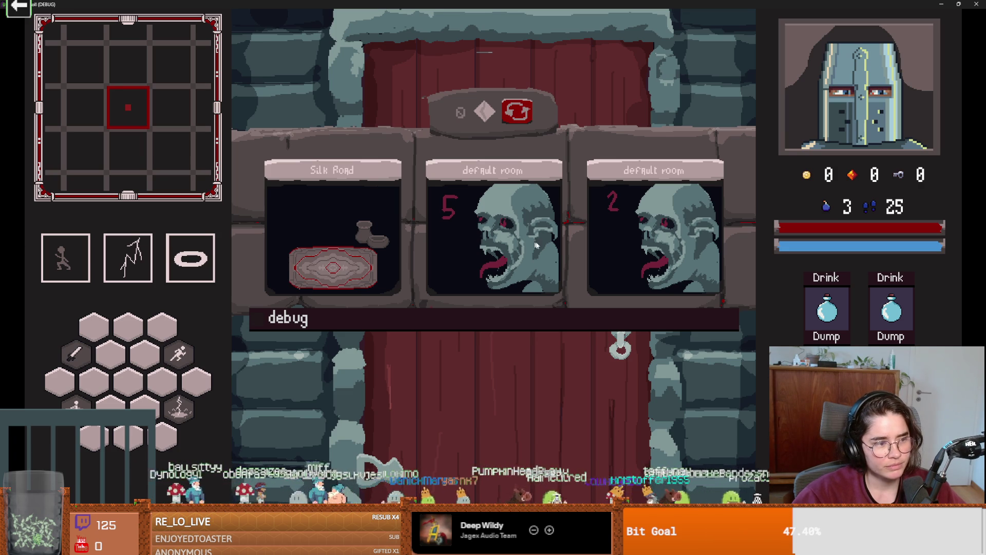
pyautogui.click(512, 238)
pyautogui.press('a')
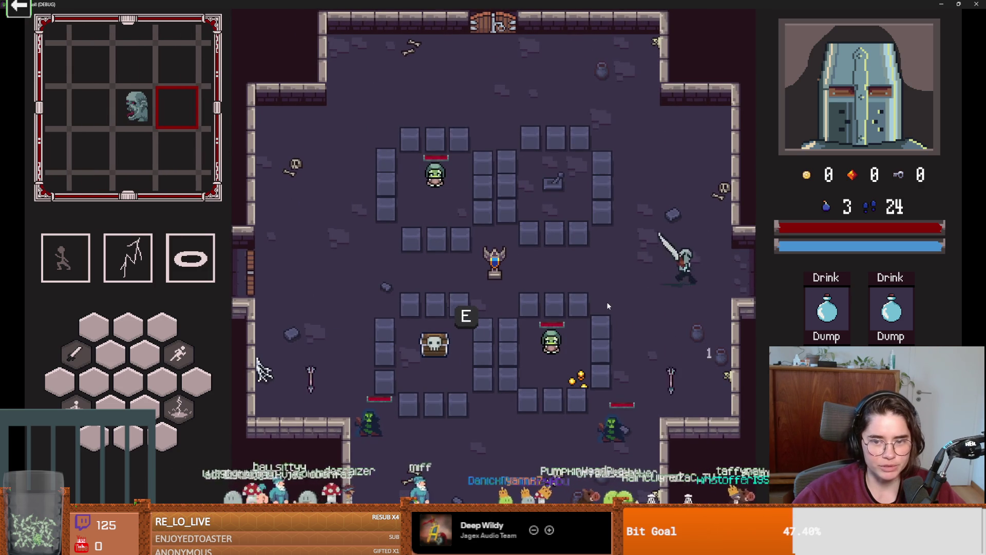
pyautogui.press('w')
pyautogui.press('space')
pyautogui.press('Escape')
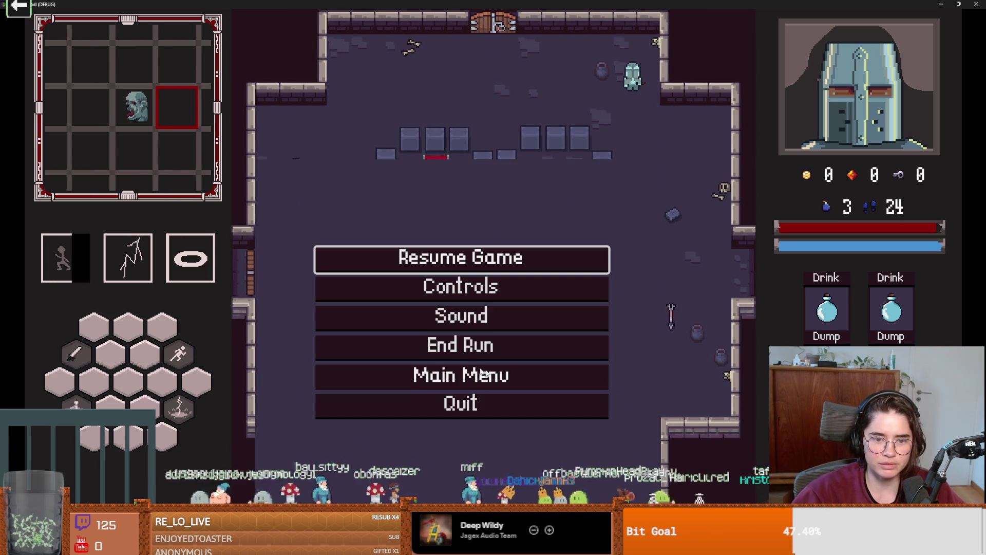
pyautogui.press('Down')
pyautogui.press('Down')
pyautogui.press('Down')
pyautogui.press('Return')
# Go through the left and right doors into an arena, then end the run again.
pyautogui.press('a')
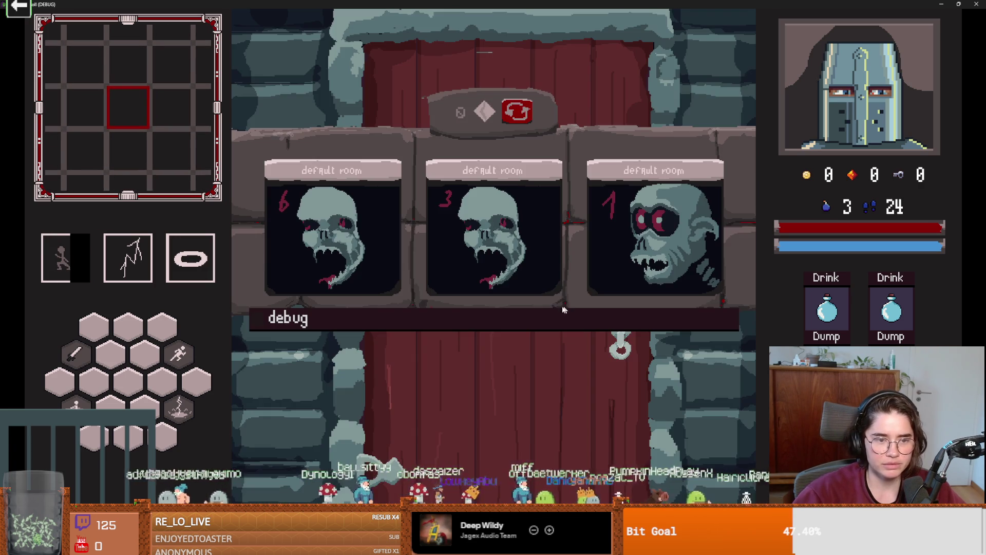
pyautogui.press('d')
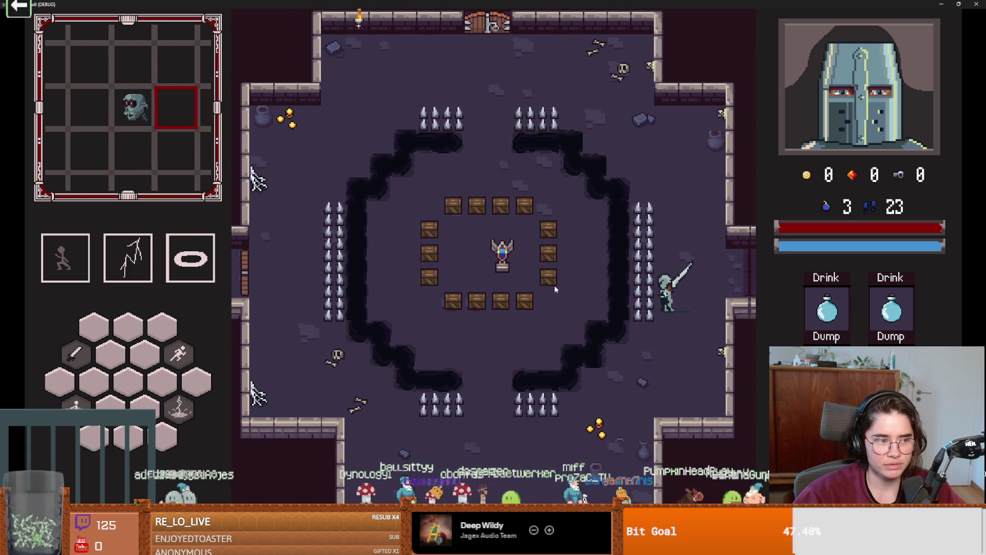
pyautogui.press('Escape')
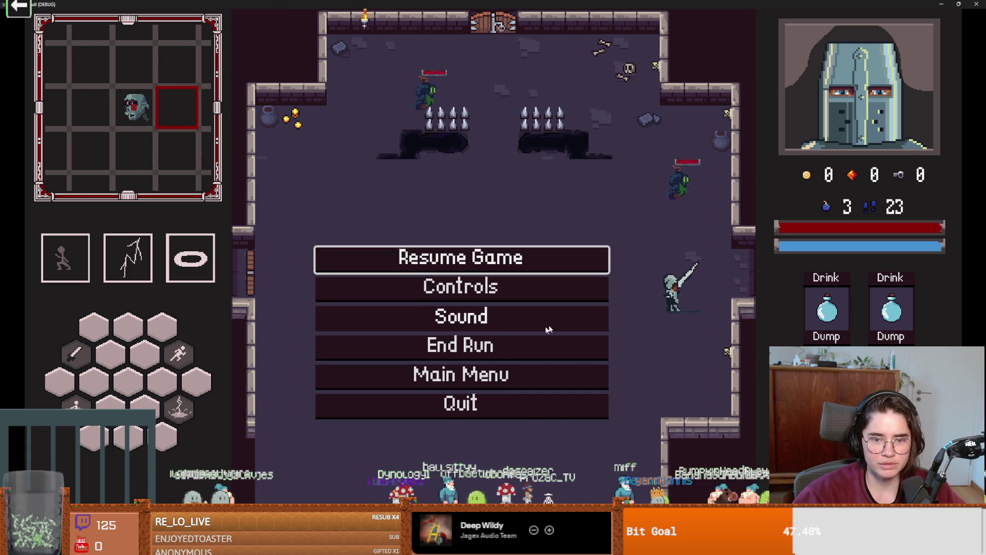
pyautogui.click(517, 345)
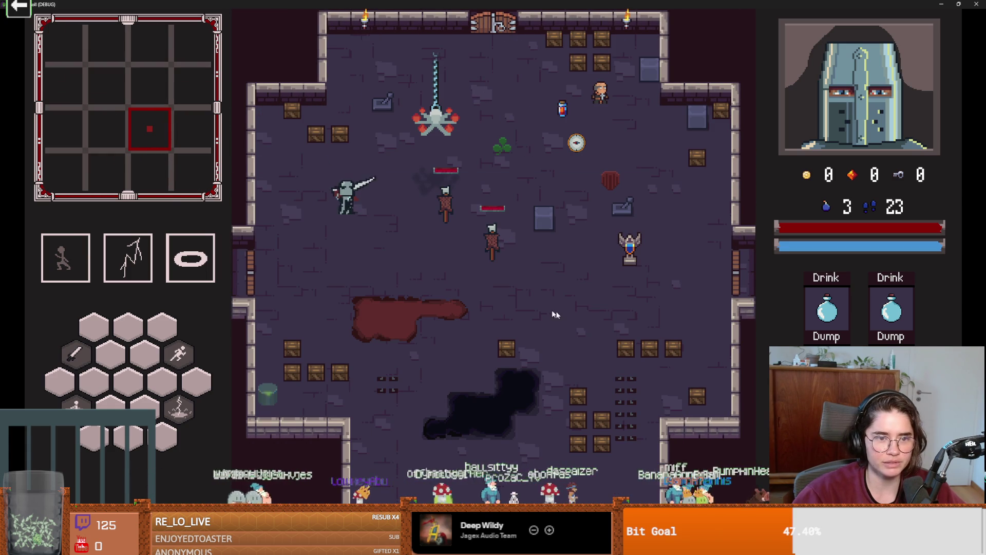
# Test sword thrusts and arc swings on the training dummy, then stop the running game.
pyautogui.press('d')
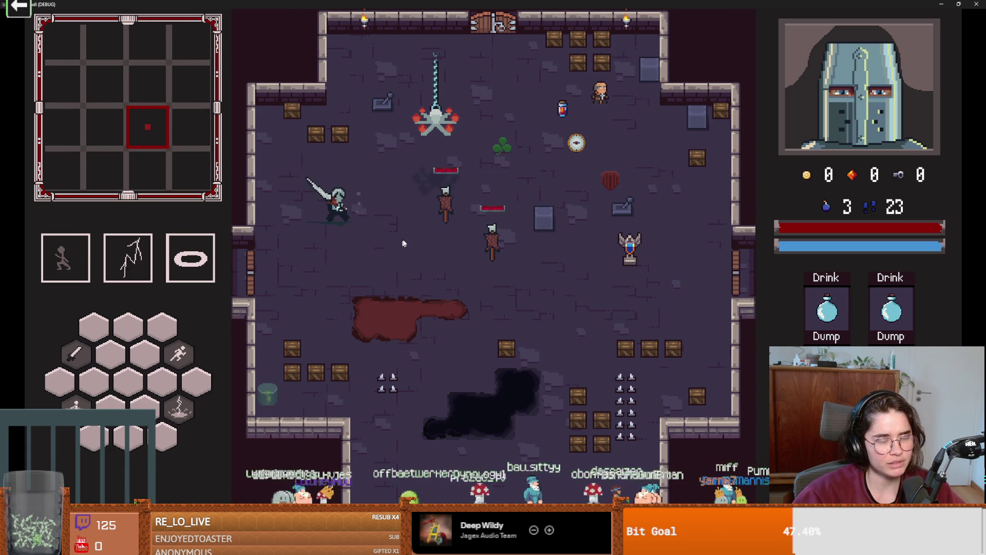
pyautogui.press('d')
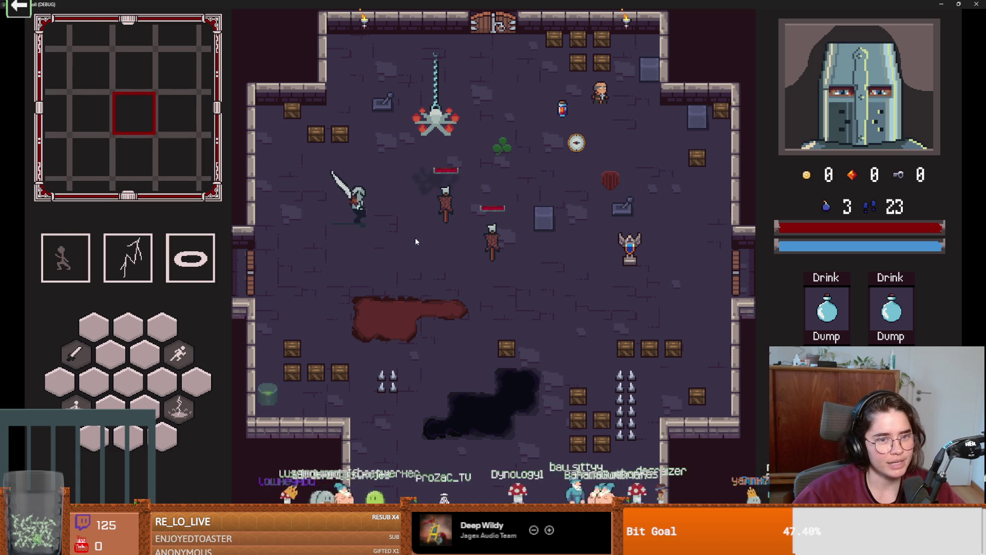
pyautogui.press('d')
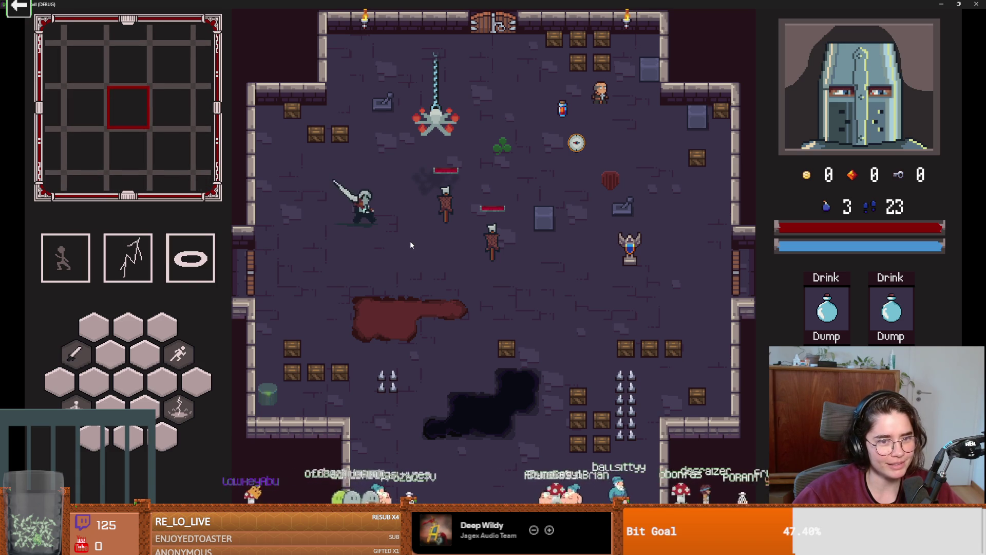
pyautogui.click(410, 242)
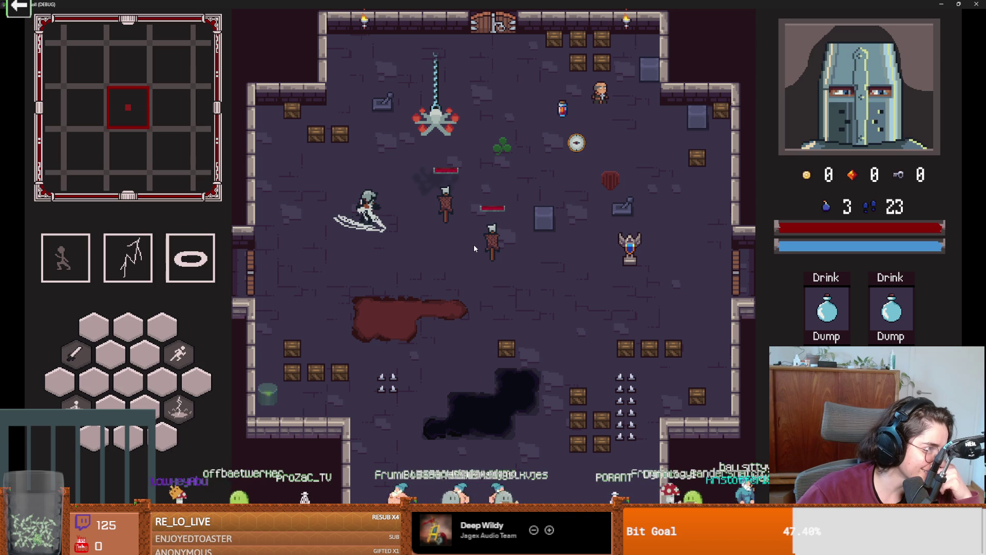
pyautogui.click(473, 244)
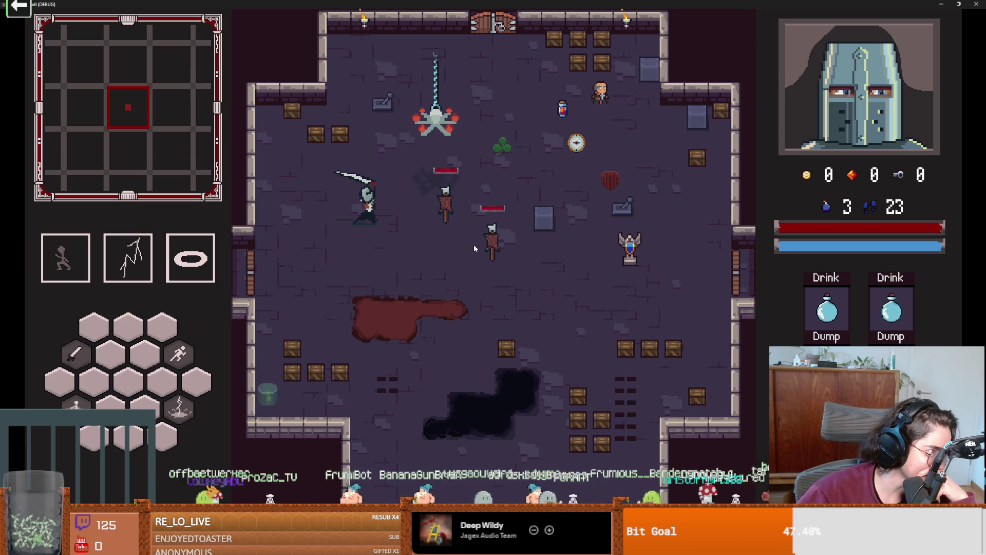
pyautogui.click(466, 252)
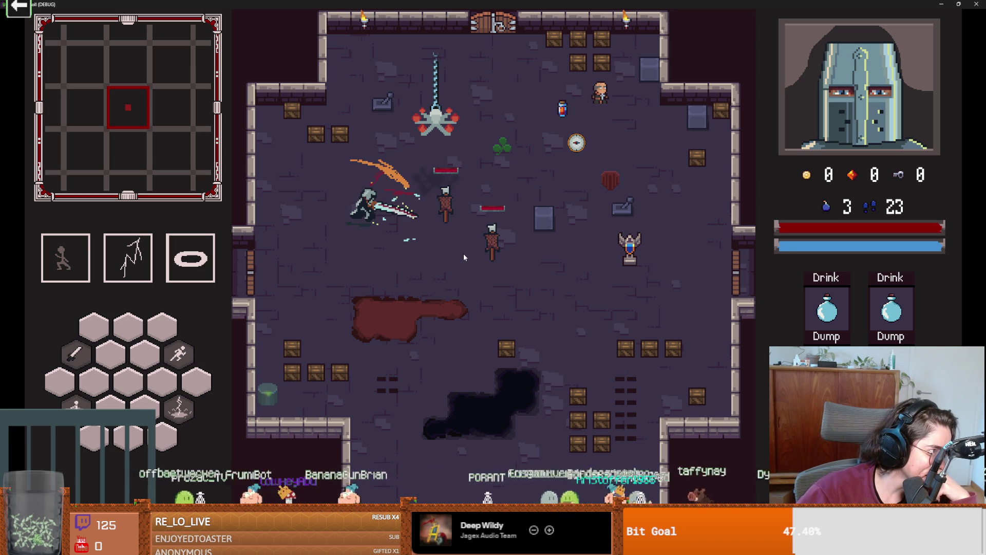
pyautogui.click(463, 254)
pyautogui.click(464, 254)
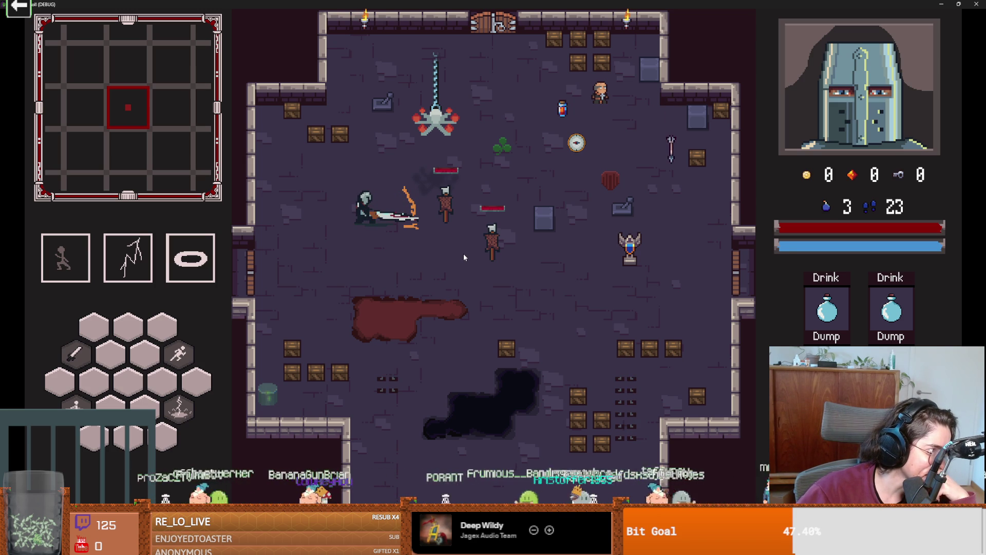
pyautogui.click(464, 254)
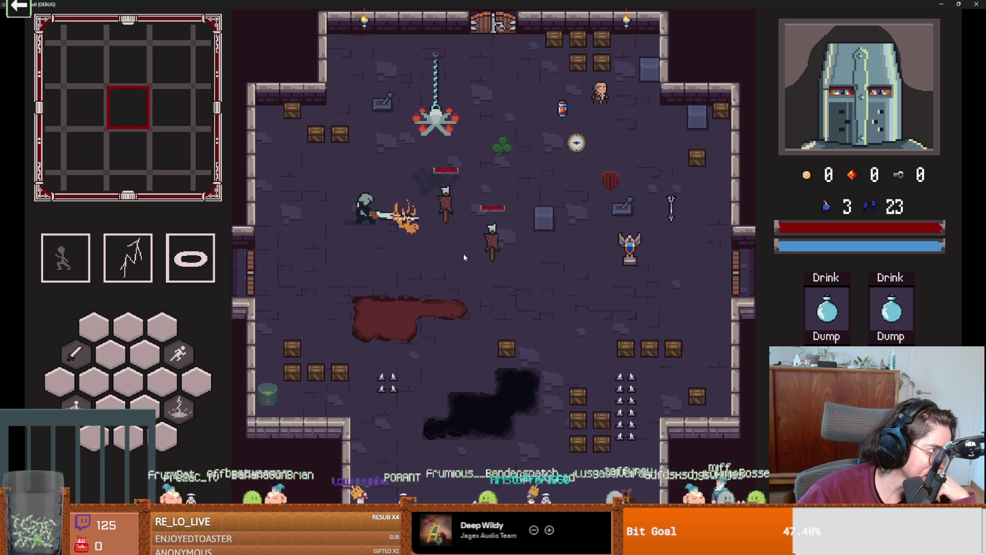
pyautogui.click(463, 253)
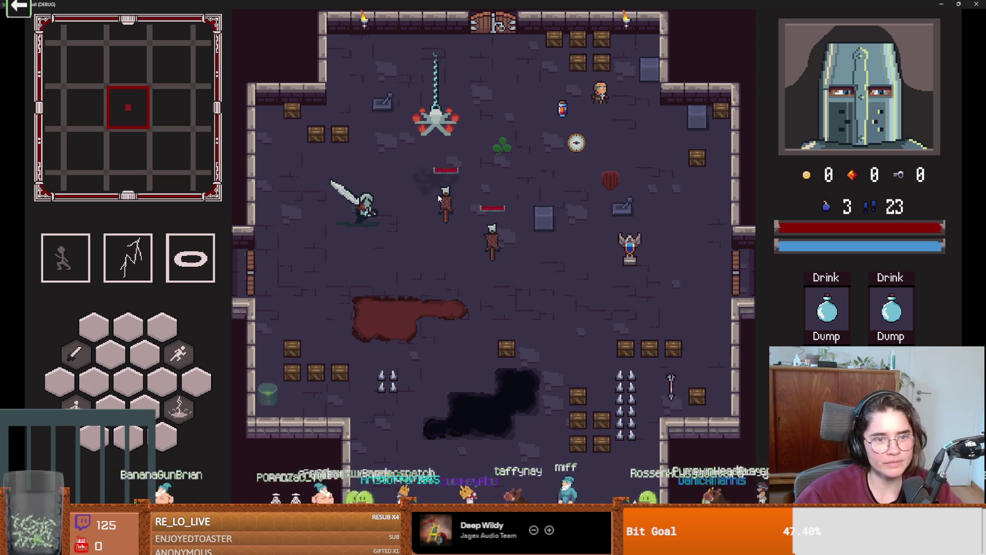
pyautogui.press('F5')
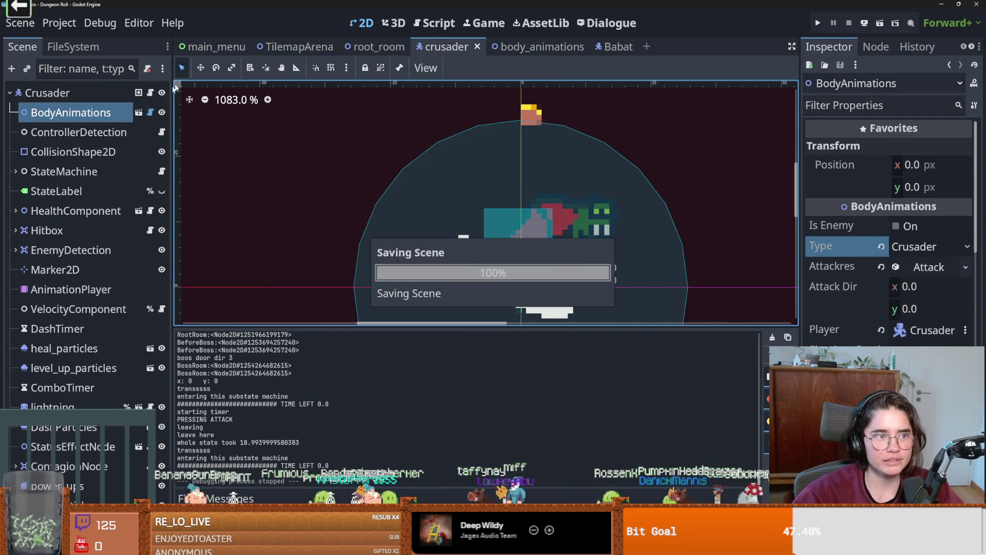
# Open crusader.gd and jump to the frame_freeze definition in Characters.gd.
pyautogui.click(150, 93)
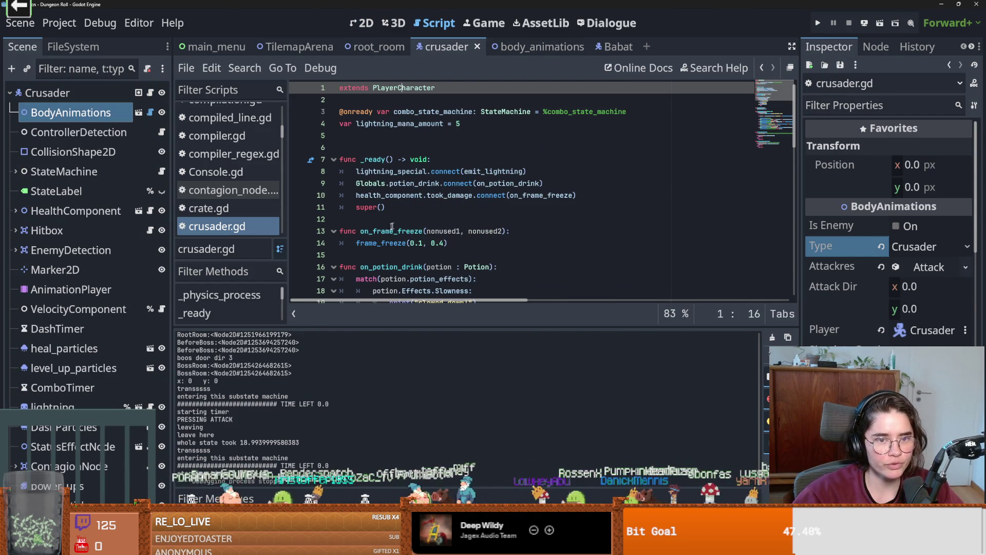
pyautogui.click(406, 243)
pyautogui.keyDown('ctrl'); pyautogui.click(380, 243); pyautogui.keyUp('ctrl')
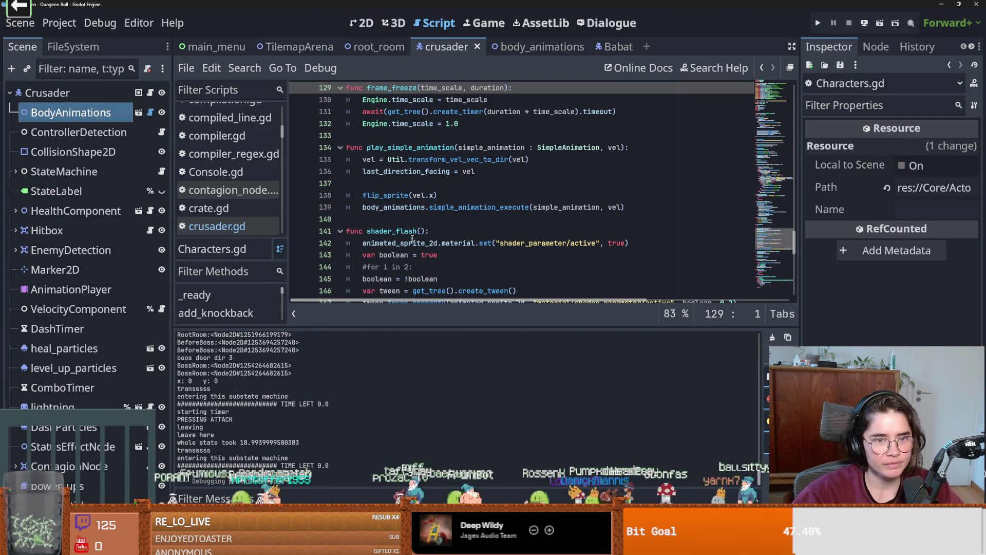
pyautogui.scroll(1, 412, 238)
# Highlight the Engine.time_scale uses inside frame_freeze, then save.
pyautogui.click(512, 135)
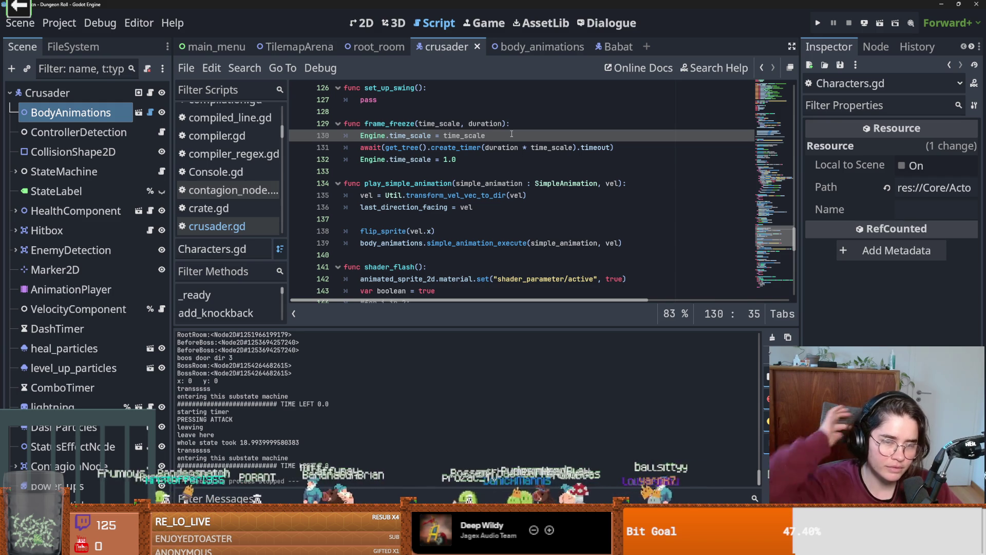
pyautogui.doubleClick(464, 135)
pyautogui.scroll(2, 440, 196)
pyautogui.scroll(-2, 440, 194)
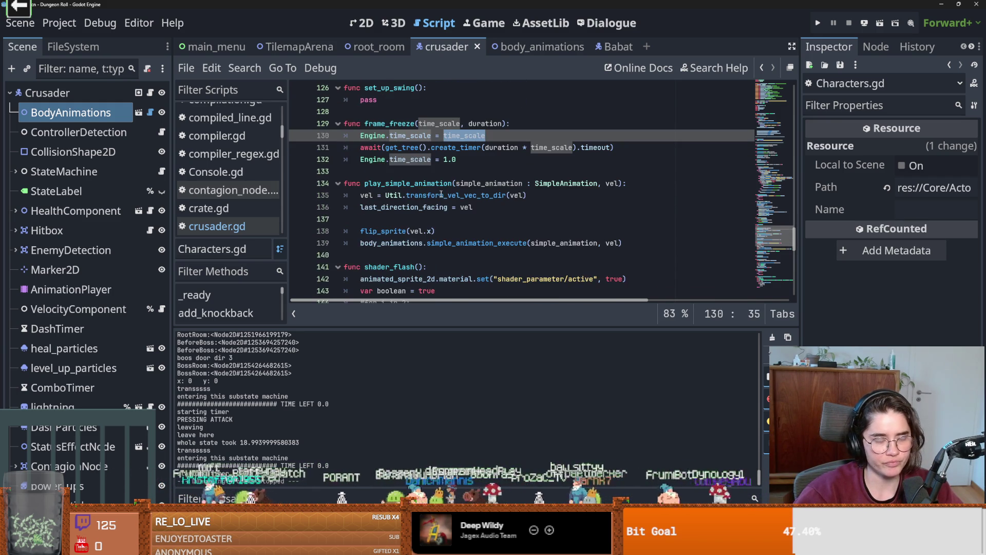
pyautogui.click(463, 161)
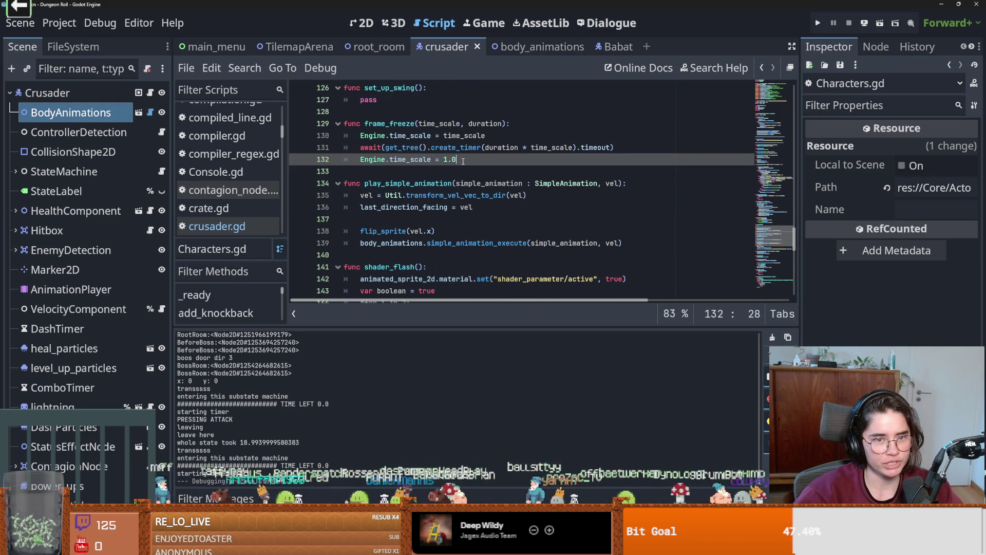
pyautogui.hotkey('ctrl', 's')
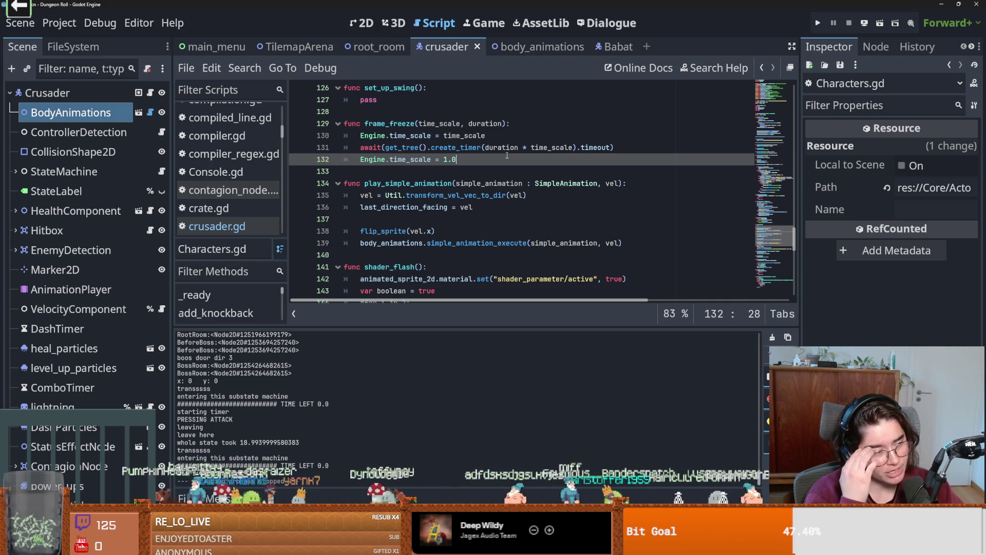
# Run Dungeon Roll, start a game as the Crusader and attack the training dummy twice.
pyautogui.click(823, 22)
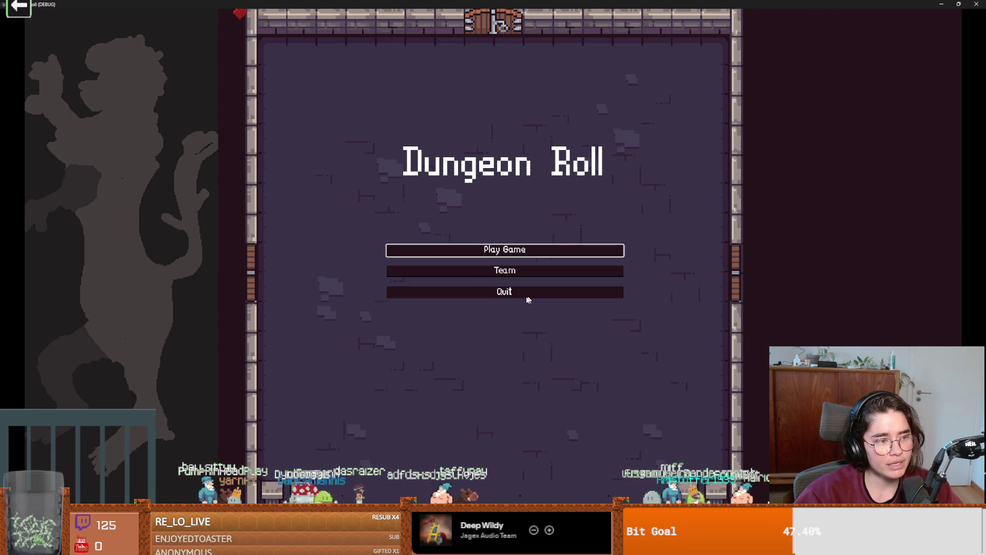
pyautogui.click(478, 250)
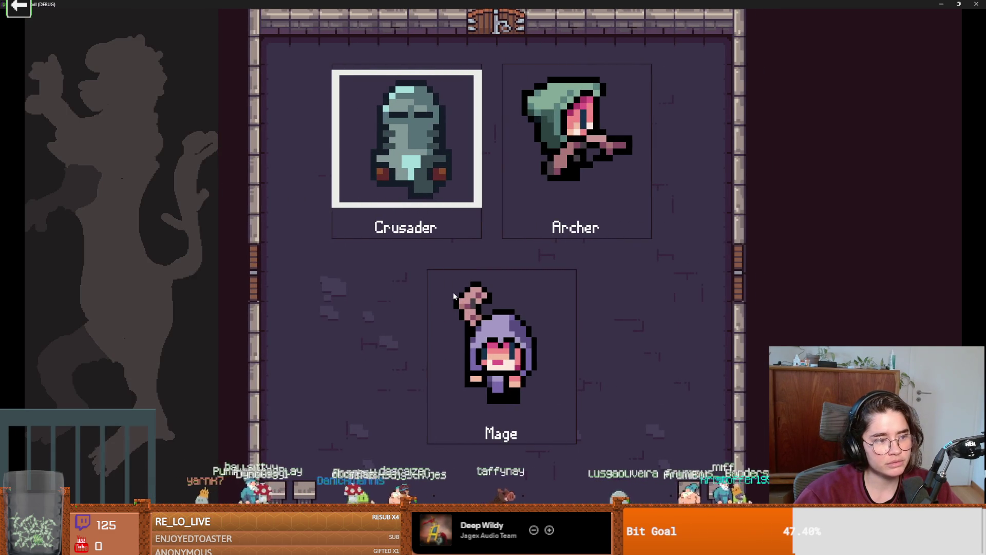
pyautogui.press('Return')
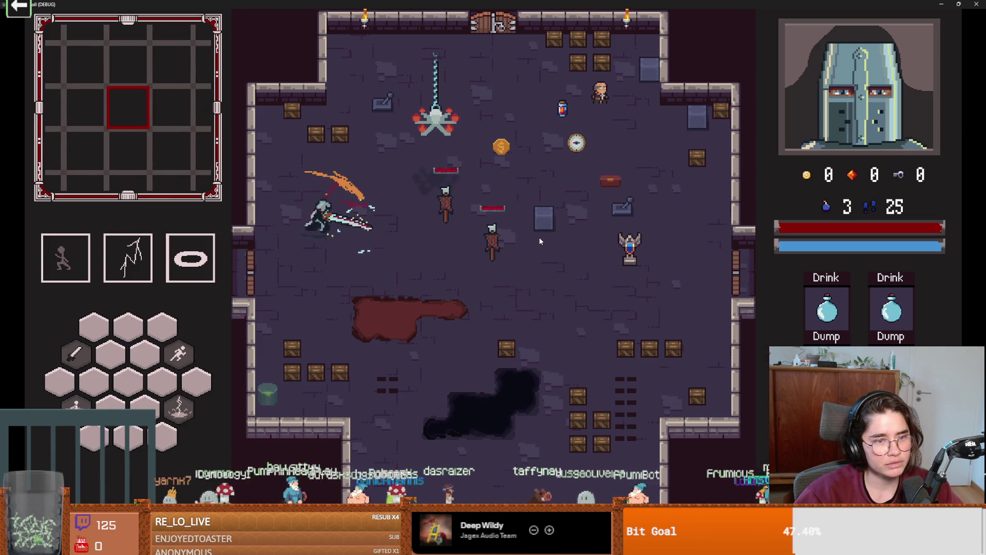
pyautogui.press('d')
pyautogui.click(549, 241)
pyautogui.click(549, 240)
# Dash back and forth across the room, then exit through the left door to the next room.
pyautogui.press('a')
pyautogui.press('space')
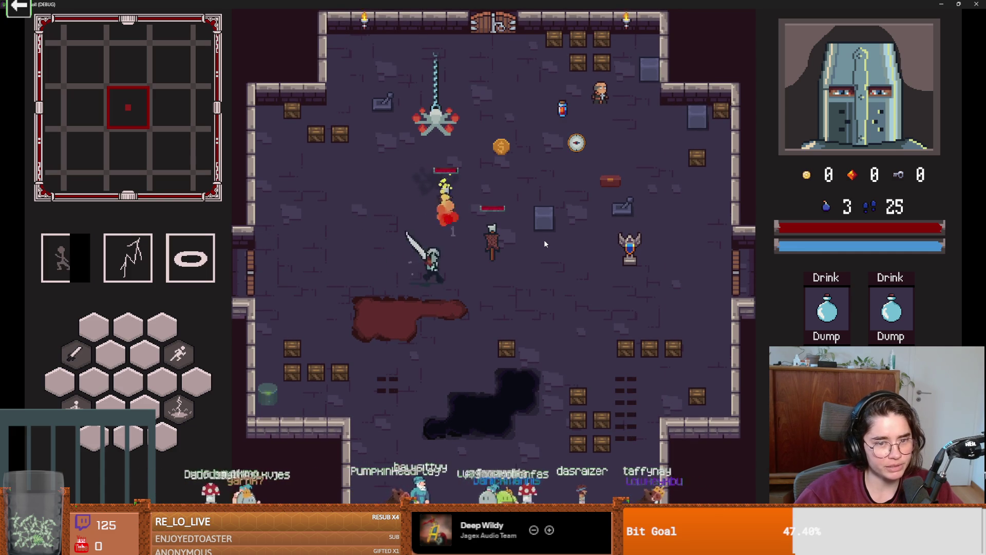
pyautogui.press('d')
pyautogui.press('a')
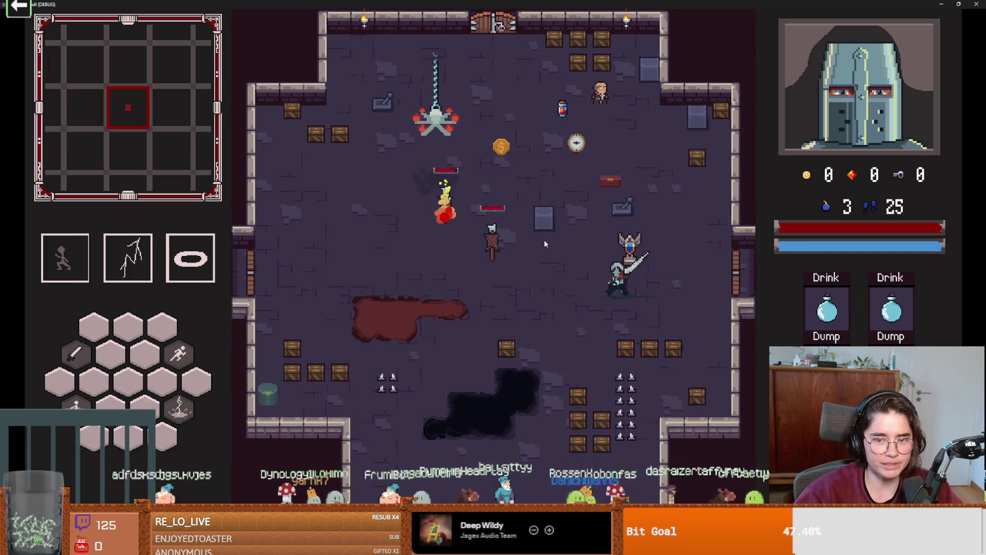
pyautogui.press('space')
pyautogui.press('a')
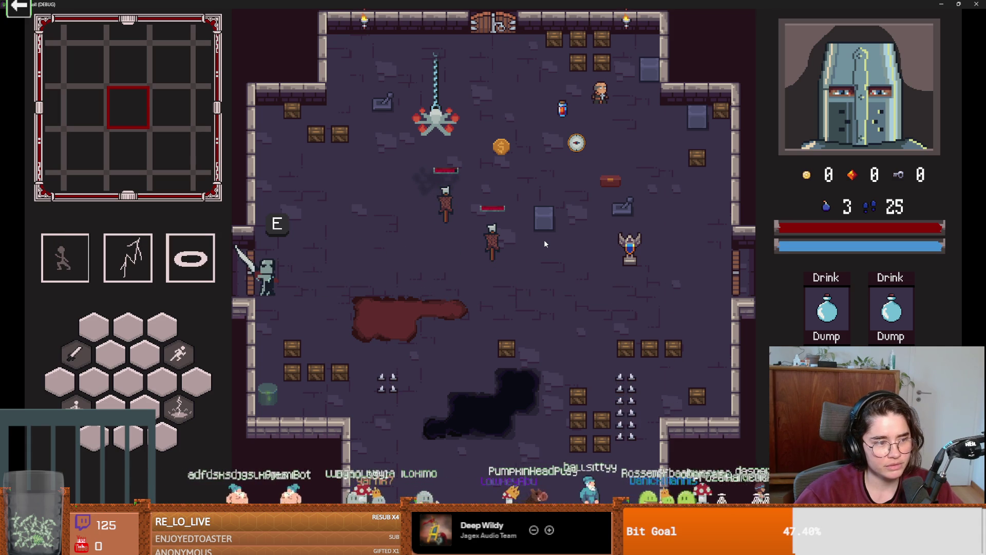
pyautogui.press('e')
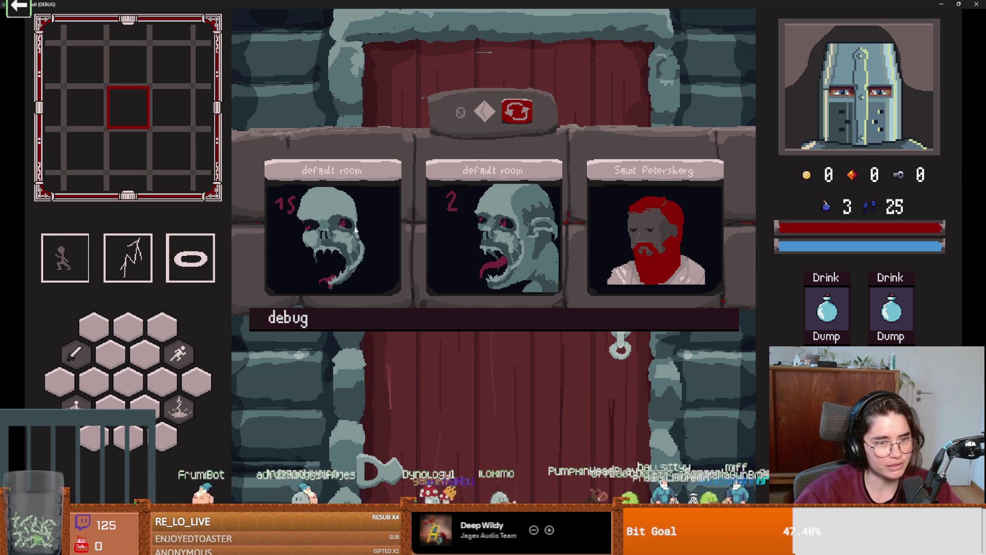
pyautogui.click(355, 229)
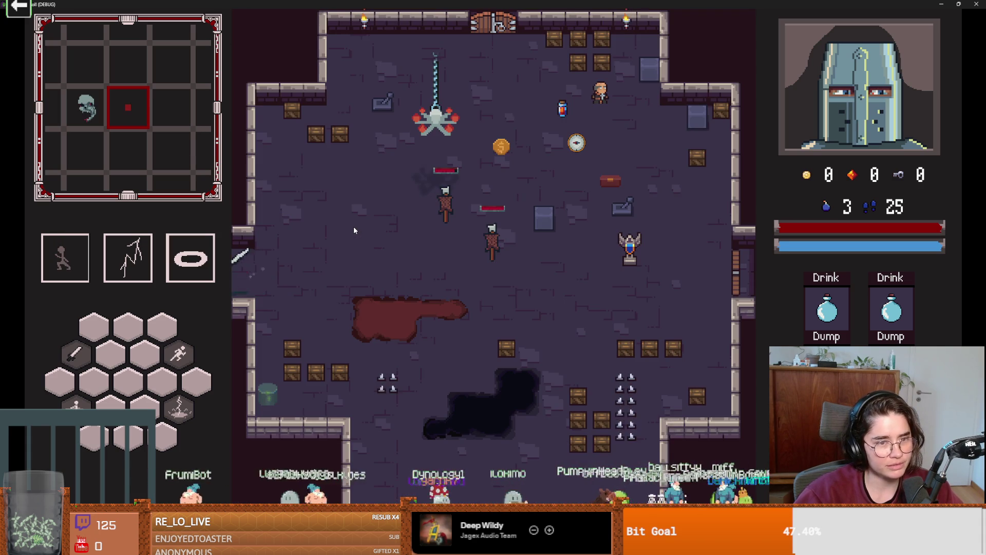
# Dash toward the top-right corner and top door, then swing the sword at the goblins.
pyautogui.press('w')
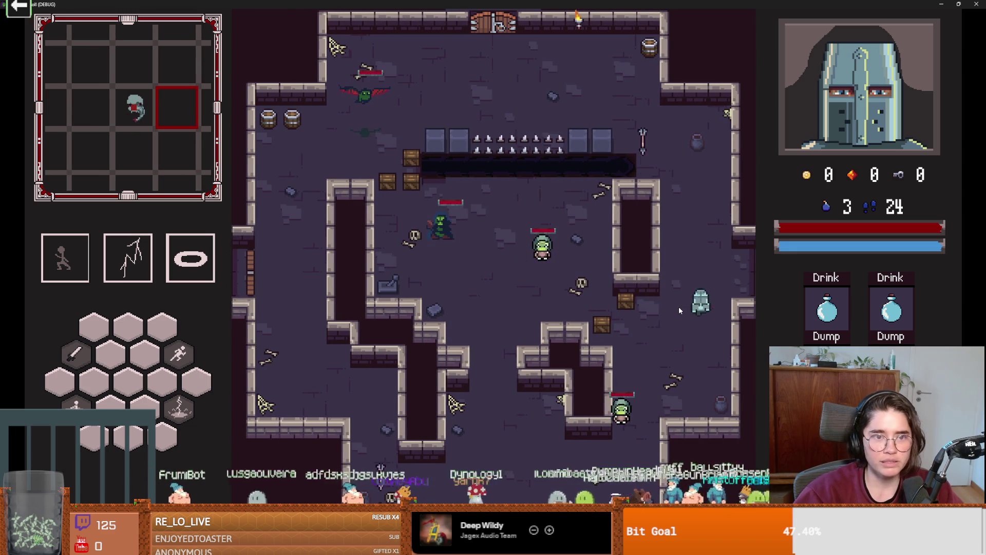
pyautogui.press('space')
pyautogui.press('a')
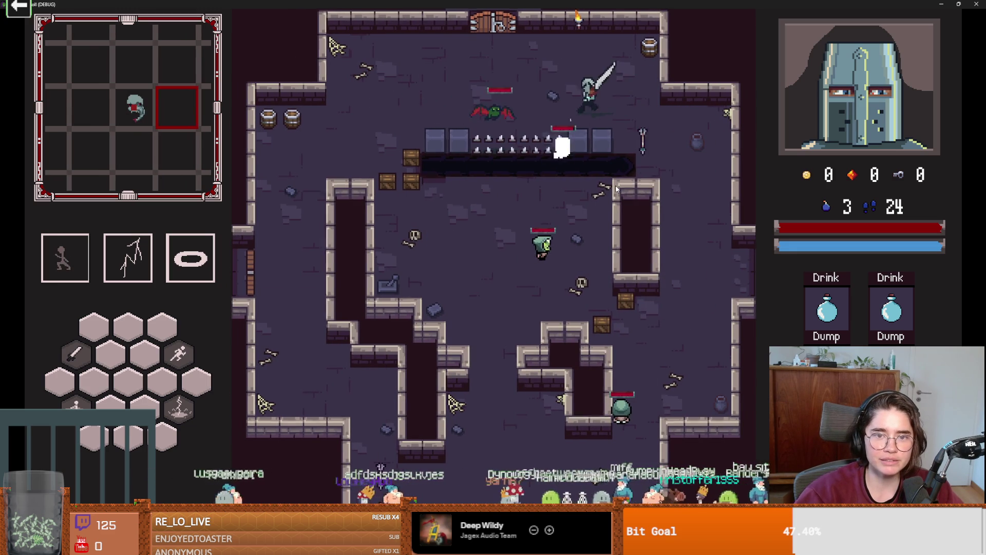
pyautogui.press('space')
pyautogui.press('a')
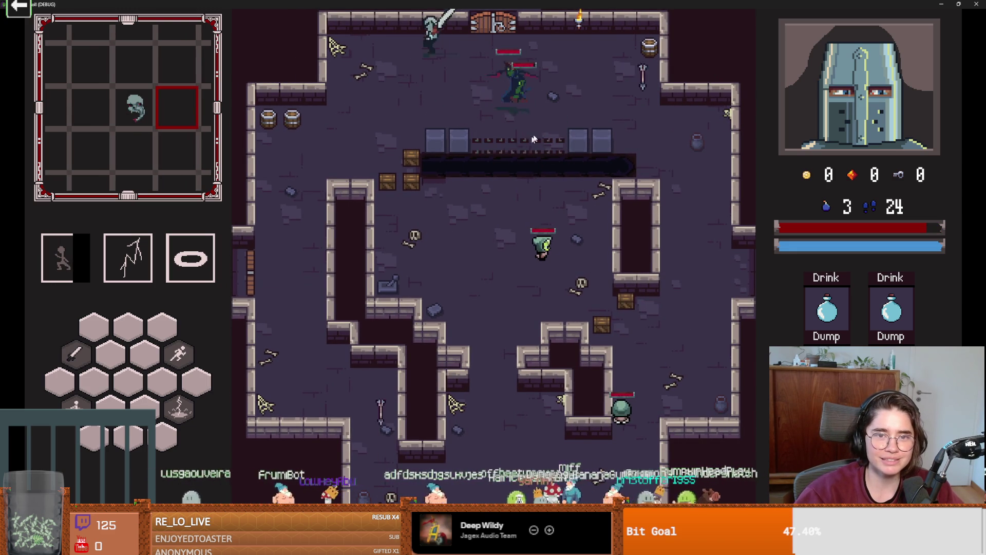
pyautogui.click(567, 121)
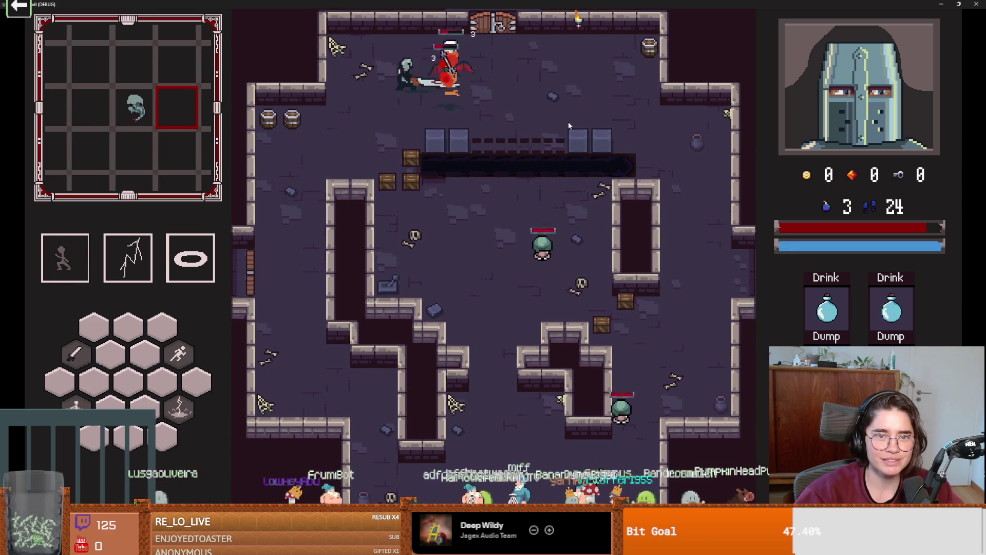
# Dash down into the bottom corridor, attack the goblins and slash the approaching skeleton.
pyautogui.press('s')
pyautogui.press('a')
pyautogui.press('a')
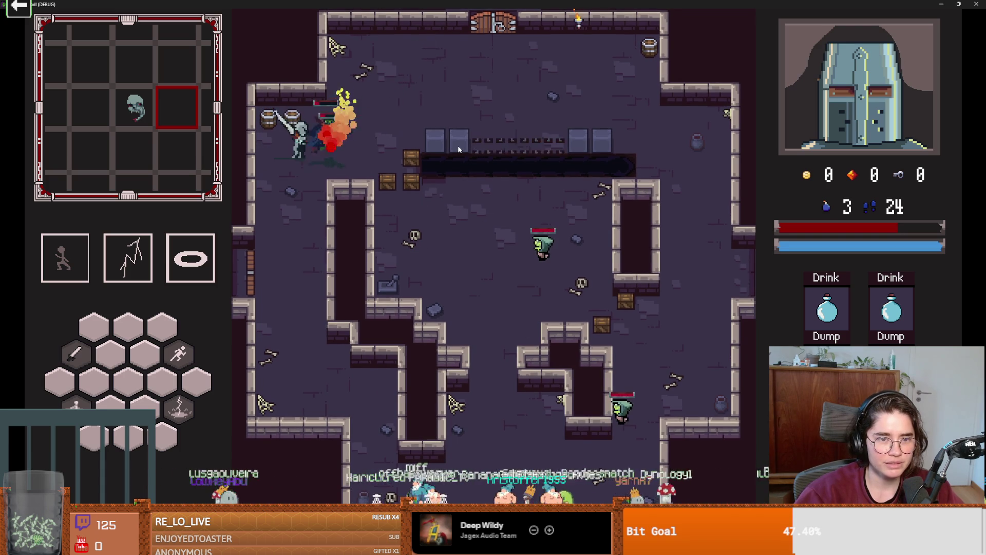
pyautogui.press('s')
pyautogui.press('space')
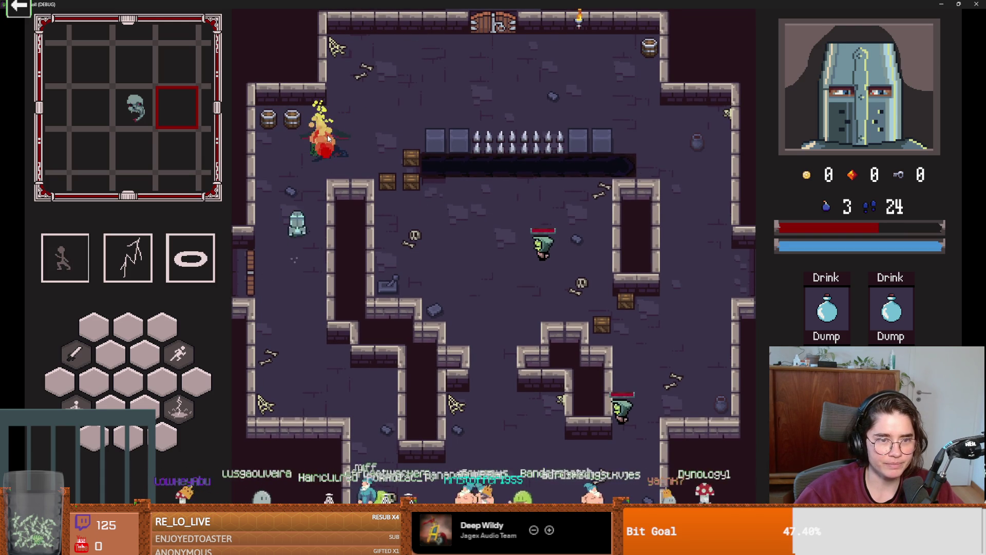
pyautogui.press('s')
pyautogui.press('s')
pyautogui.press('d')
pyautogui.press('d')
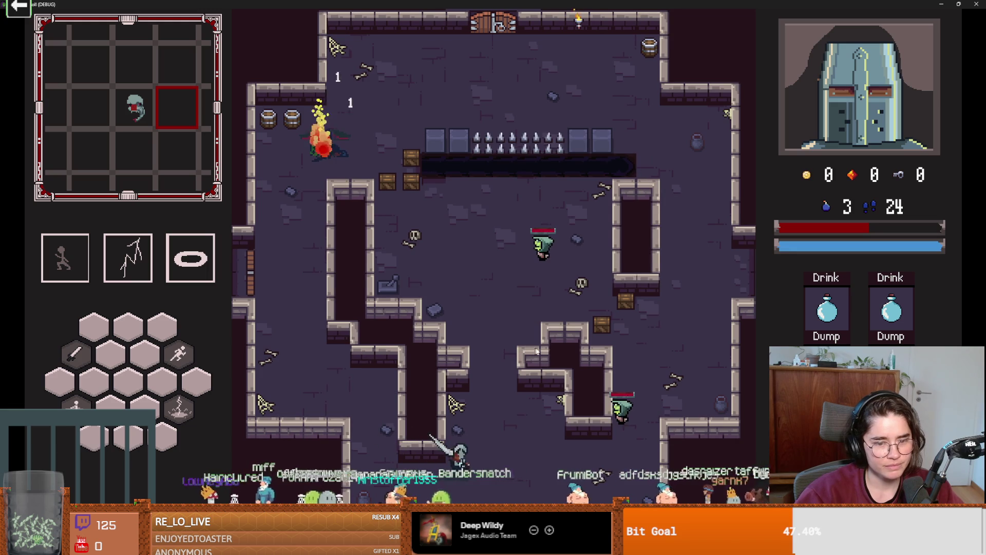
pyautogui.press('d')
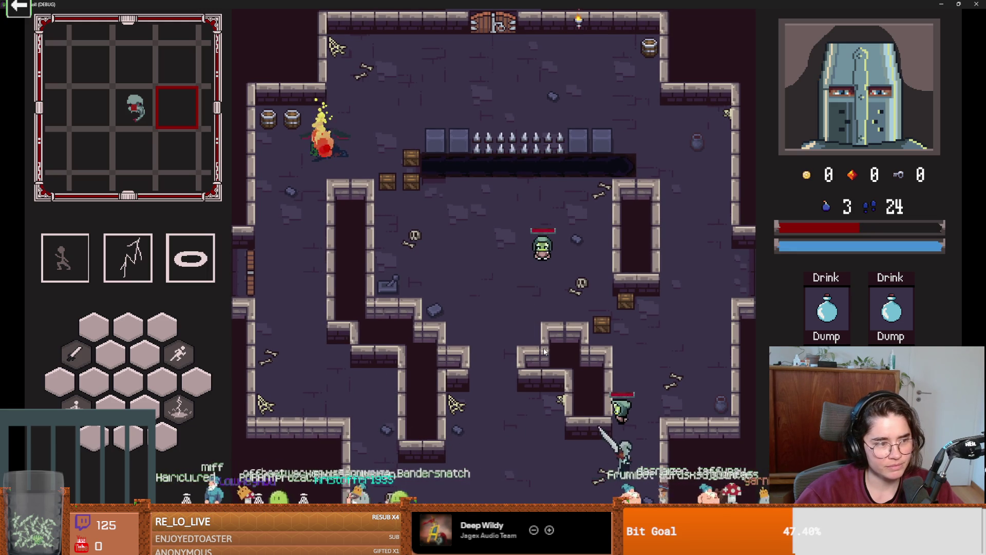
pyautogui.click(595, 298)
pyautogui.click(595, 294)
pyautogui.press('space')
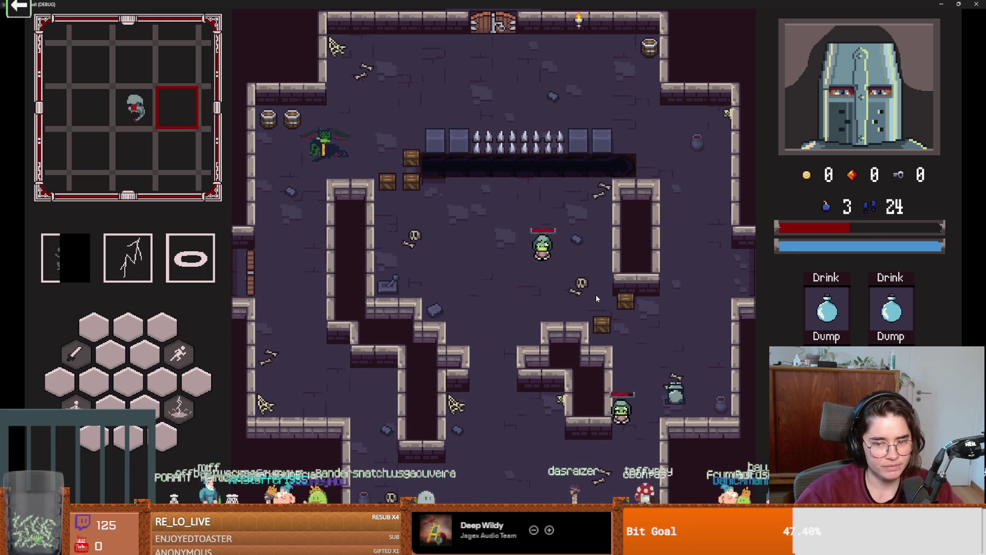
pyautogui.click(621, 433)
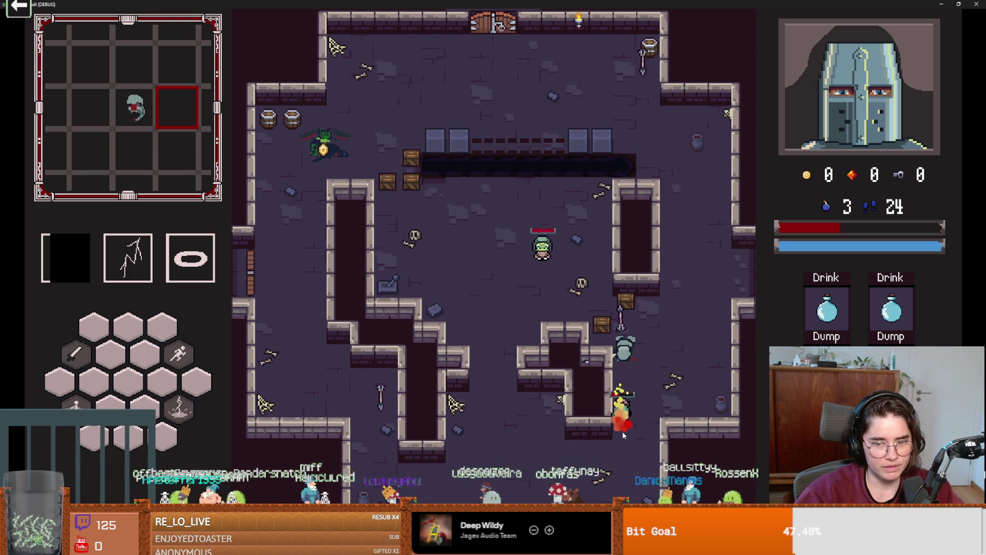
pyautogui.click(623, 434)
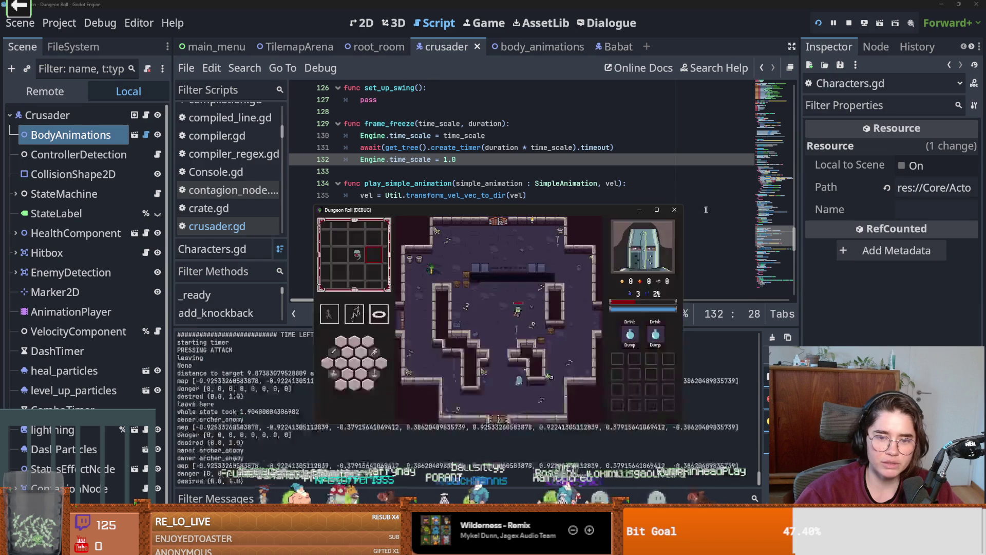
# Stop the playtest, save Characters.gd, and launch Steam from the system search.
pyautogui.click(580, 169)
pyautogui.hotkey('ctrl', 's')
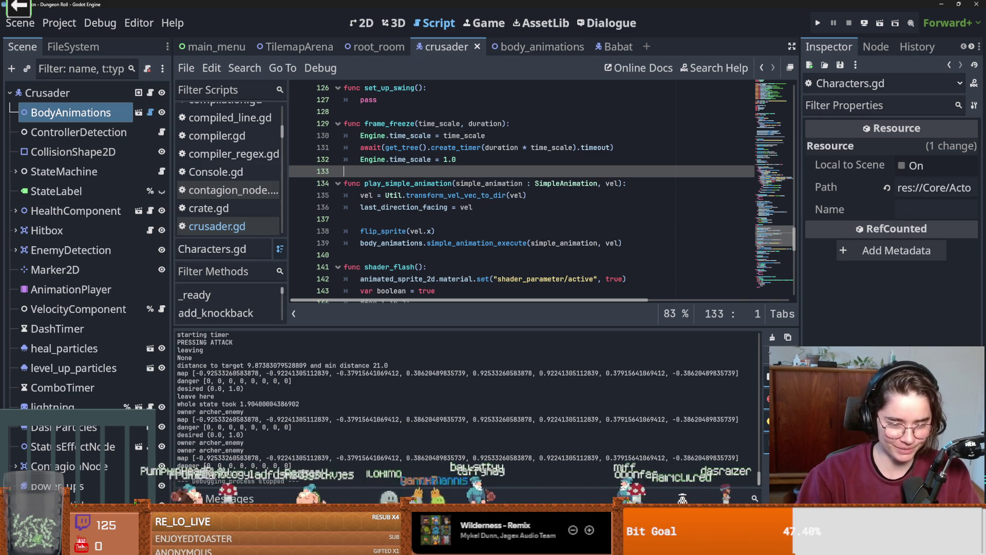
pyautogui.press('super')
pyautogui.write('steam')
pyautogui.click(401, 288)
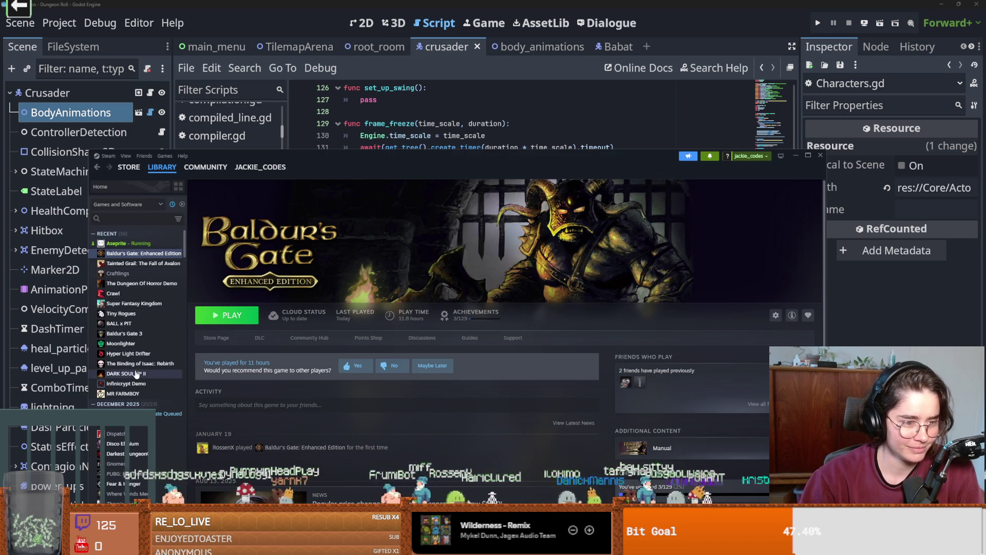
# Open MR FARMBOY's store page in Steam full-screen, then return to the Godot editor.
pyautogui.scroll(-3, 139, 366)
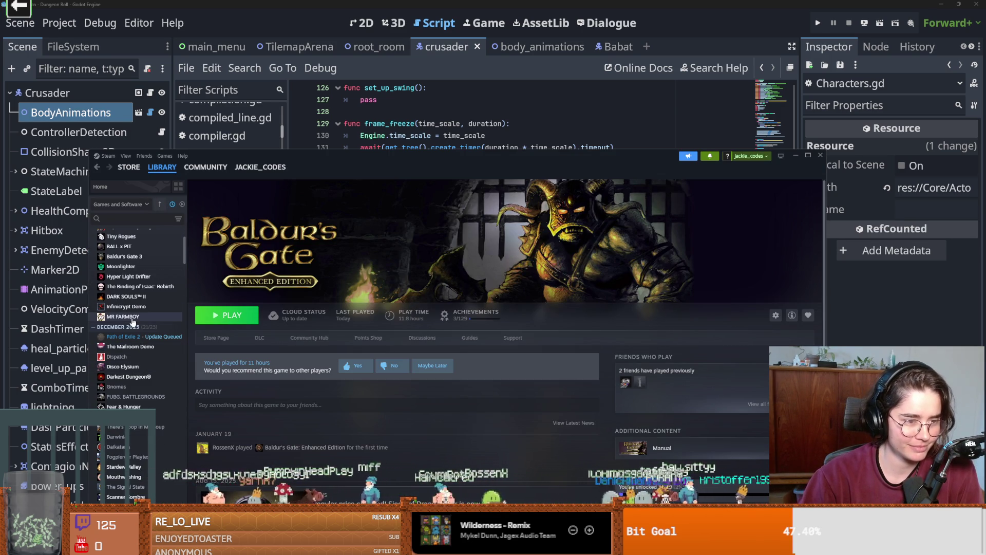
pyautogui.click(132, 317)
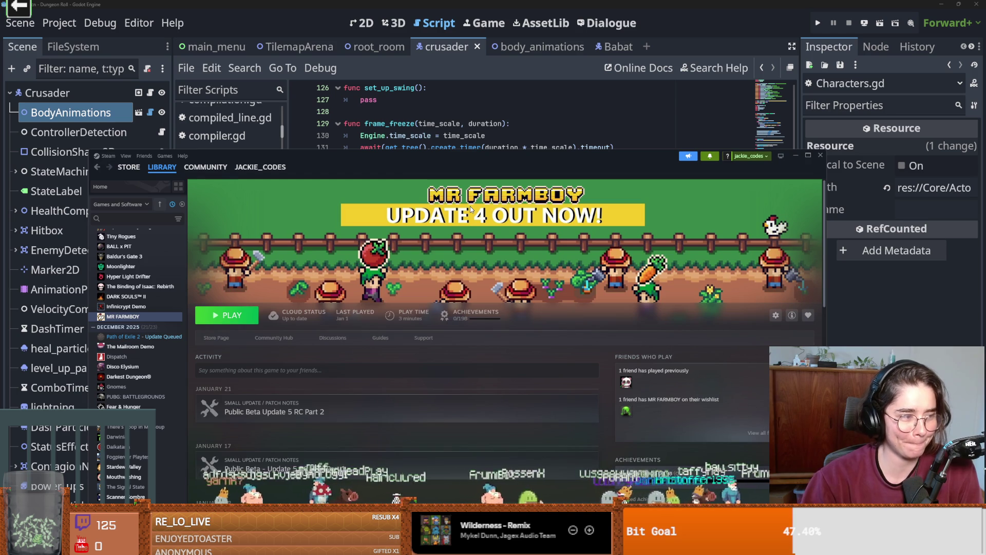
pyautogui.click(226, 338)
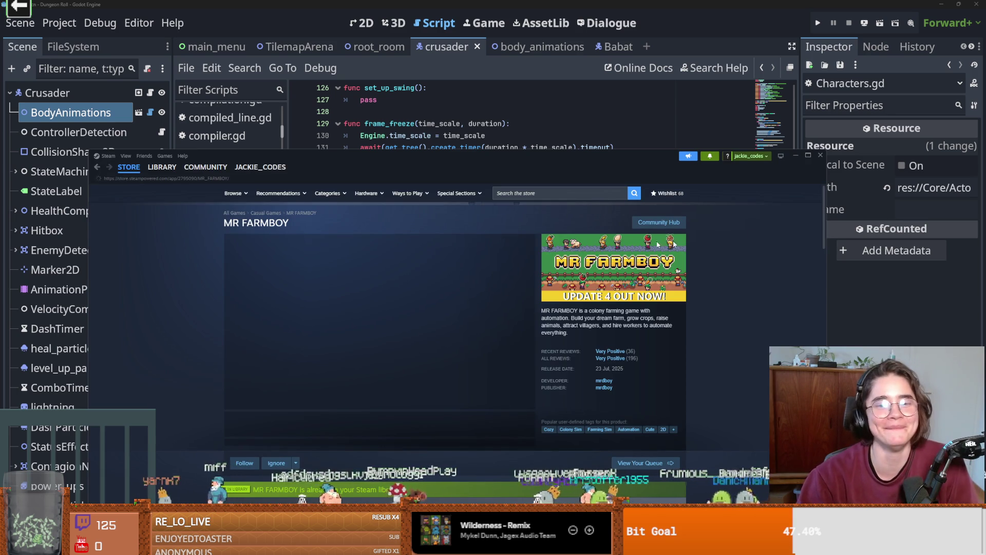
pyautogui.press('super+Up')
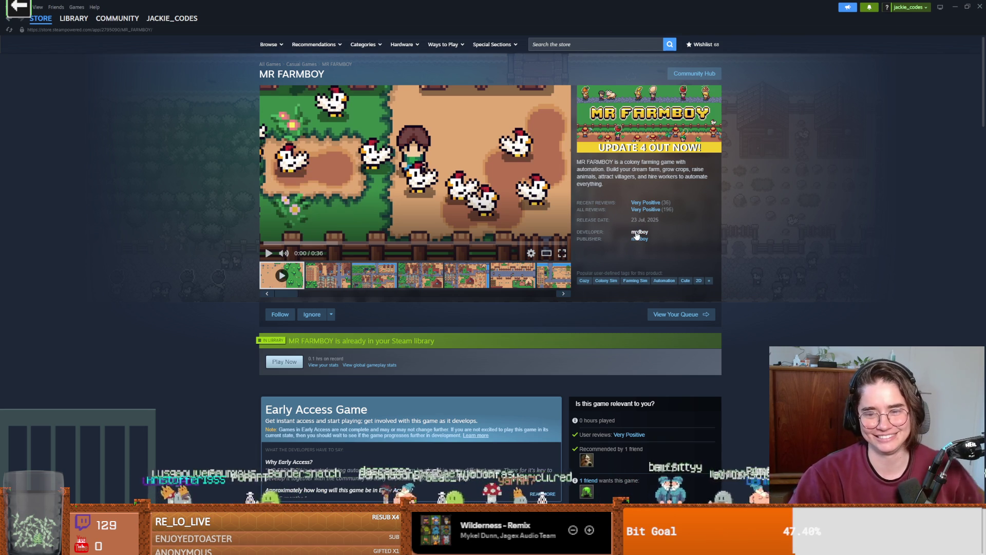
pyautogui.hotkey('alt', 'Tab')
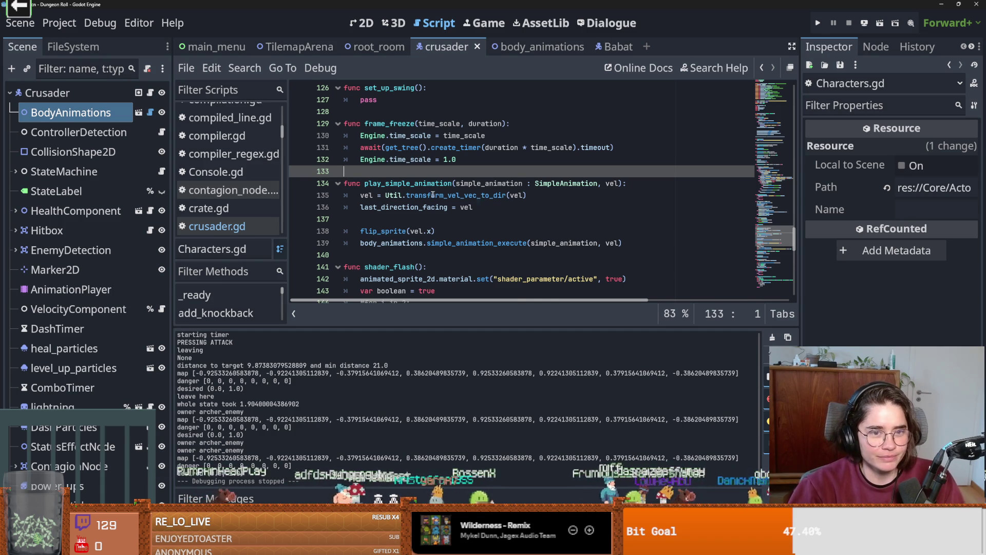
# Save crusader.gd after placing the caret in set_up_swing, scroll up, and switch to the music player.
pyautogui.scroll(3, 431, 197)
pyautogui.click(419, 211)
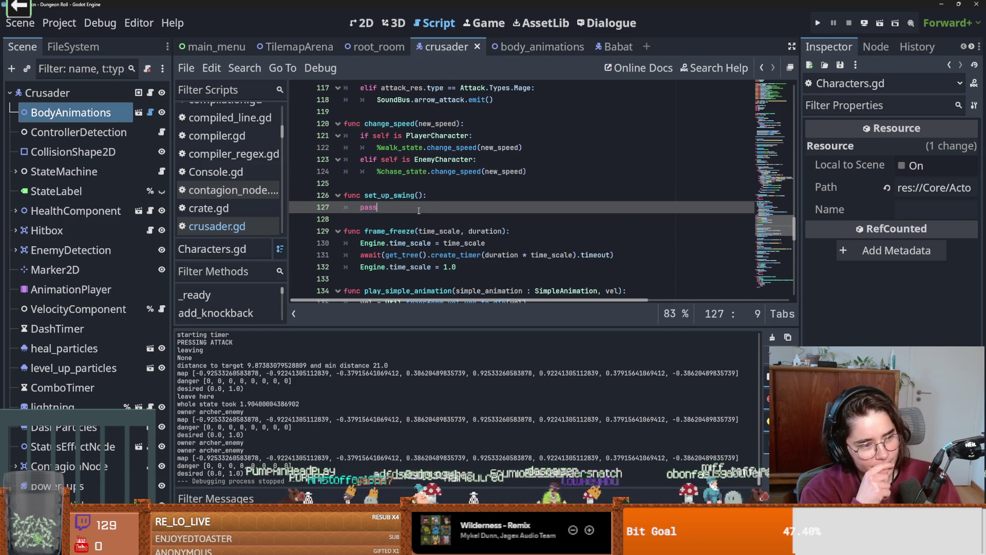
pyautogui.hotkey('ctrl', 's')
pyautogui.scroll(6, 441, 205)
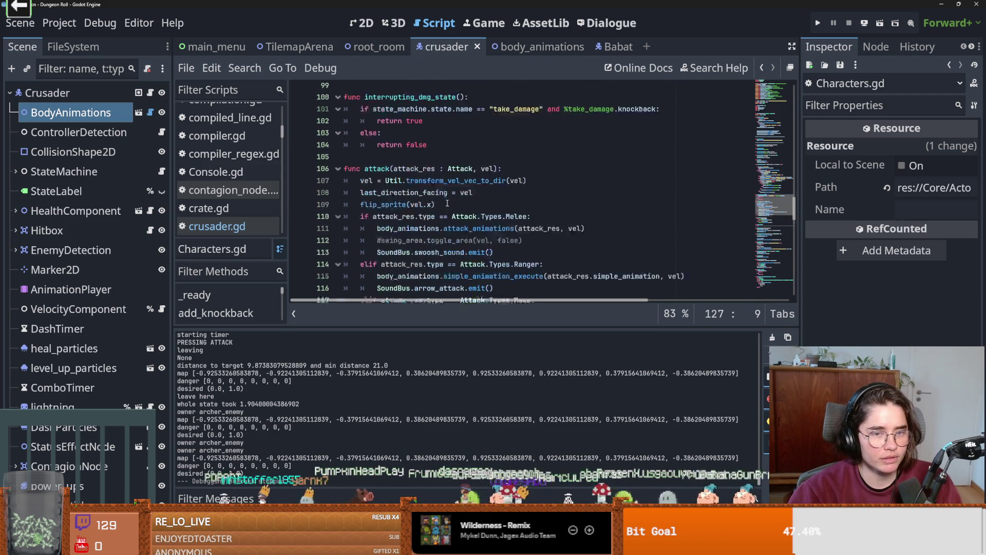
pyautogui.scroll(2, 447, 203)
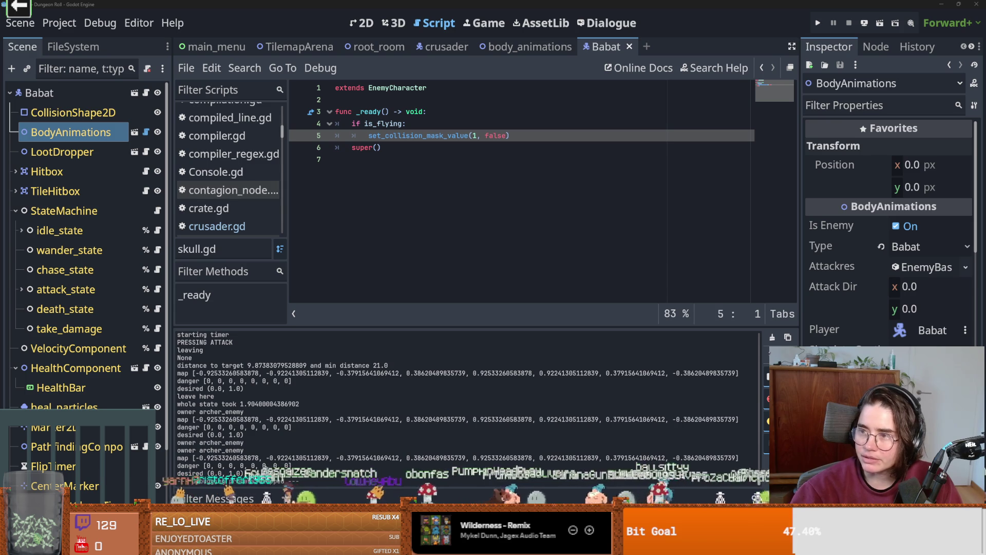
pyautogui.hotkey('alt', 'Tab')
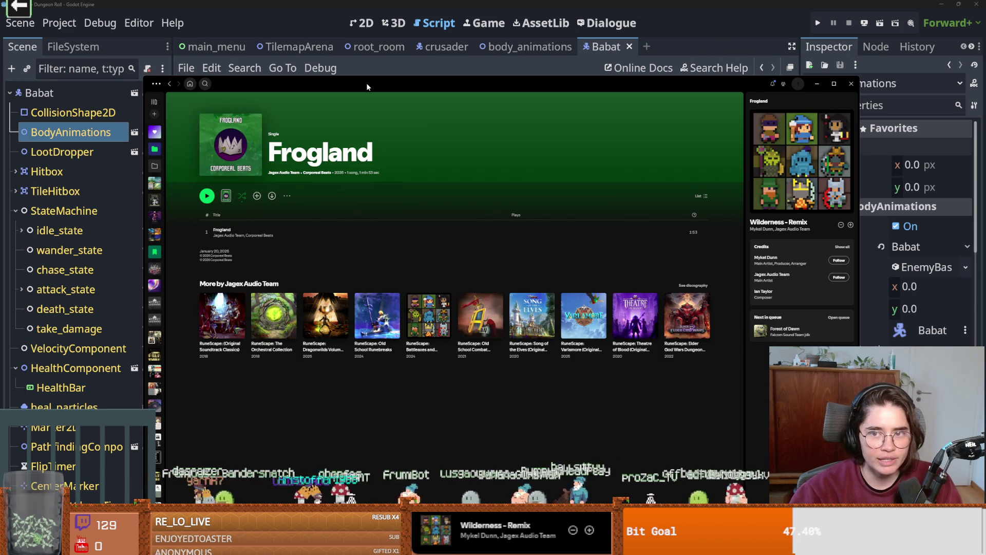
pyautogui.moveTo(367, 86); pyautogui.dragTo(373, 50)
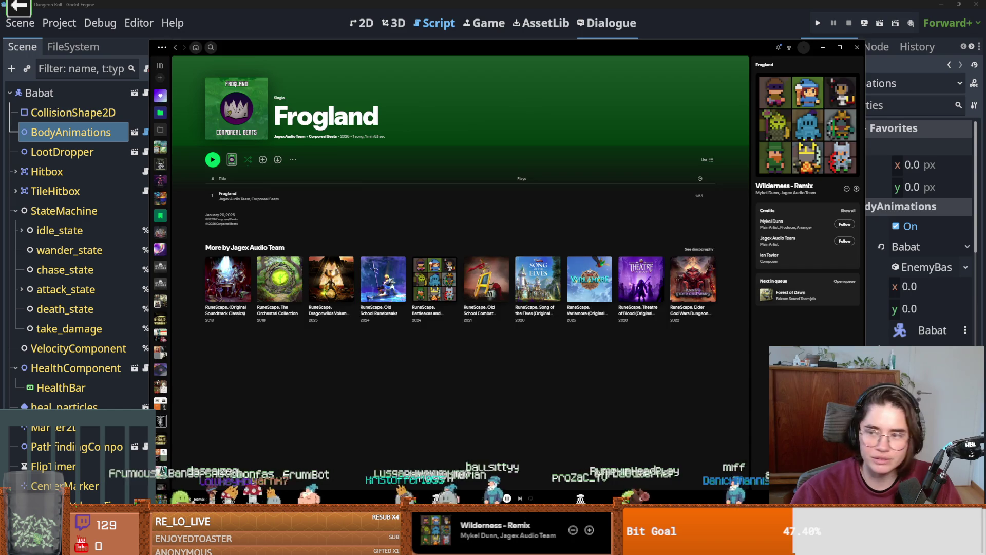
pyautogui.hotkey('alt', 'Tab')
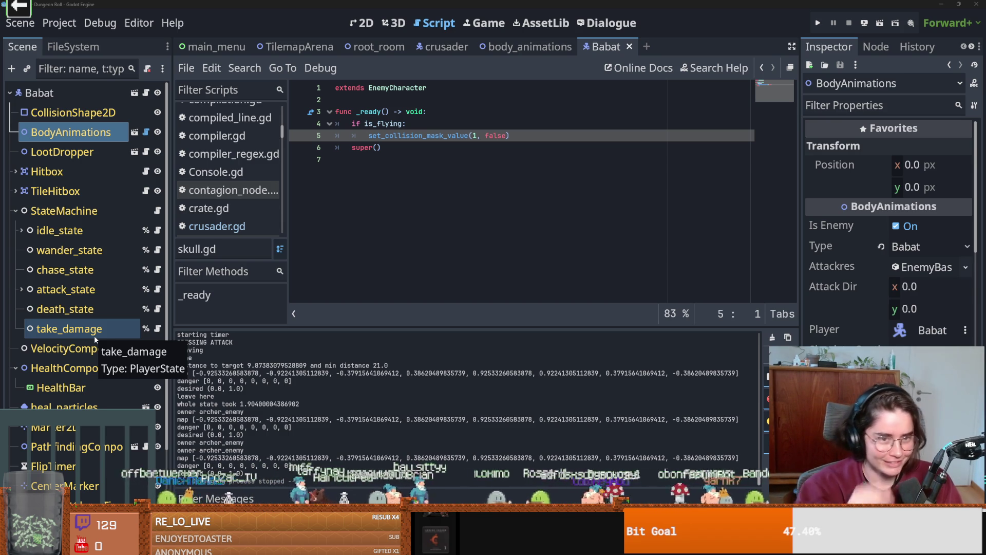
pyautogui.click(308, 242)
# Save the Babat scene and preview its attack_1 up, sideways and down animation frames.
pyautogui.hotkey('ctrl', 's')
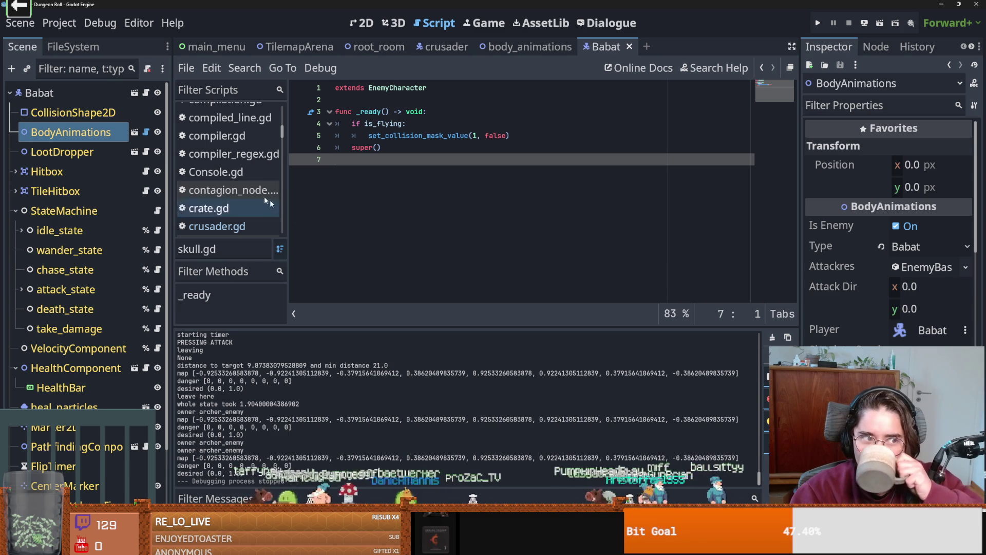
pyautogui.click(133, 131)
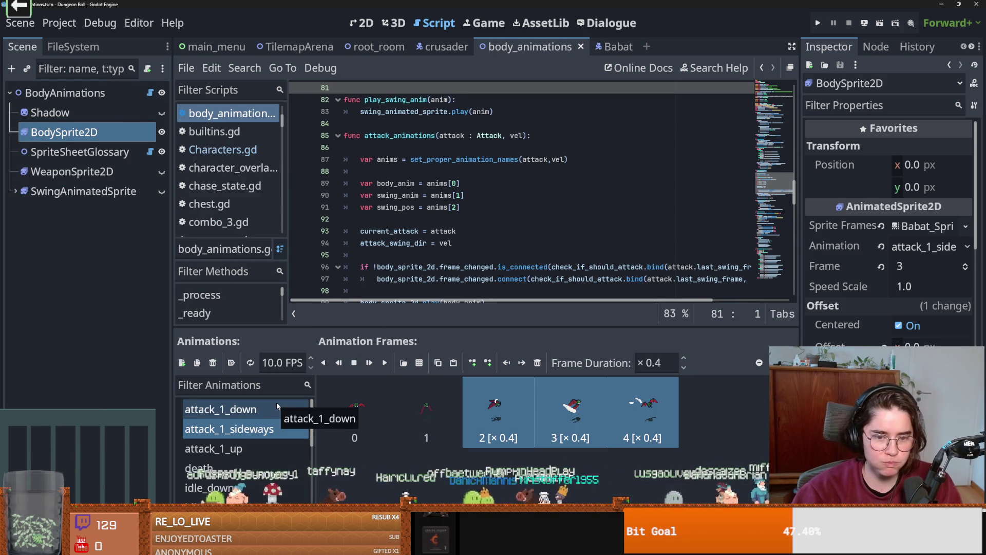
pyautogui.click(254, 448)
pyautogui.click(249, 428)
pyautogui.click(263, 409)
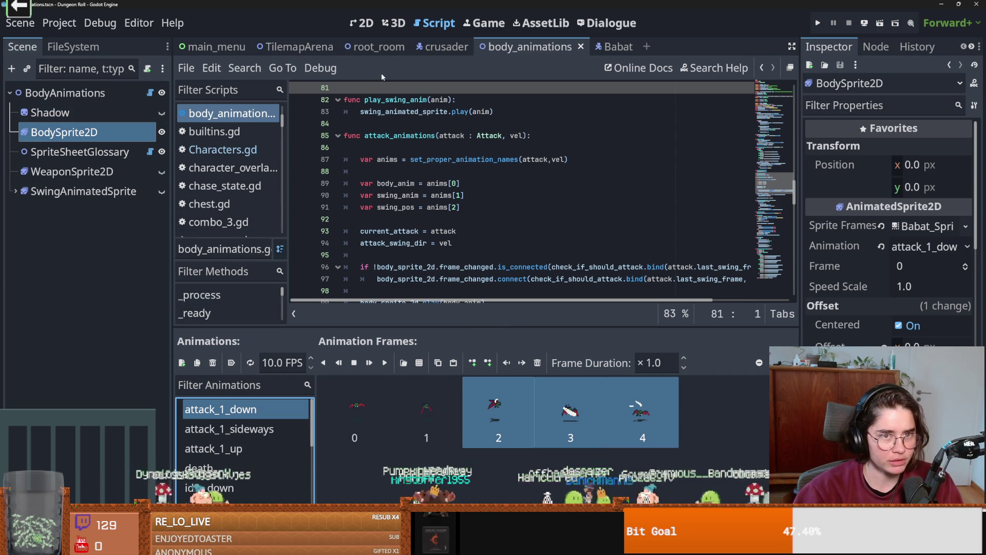
# Check the 0.5 s AttackCooldownTimer under attack_state and open attack_state.gd.
pyautogui.click(429, 48)
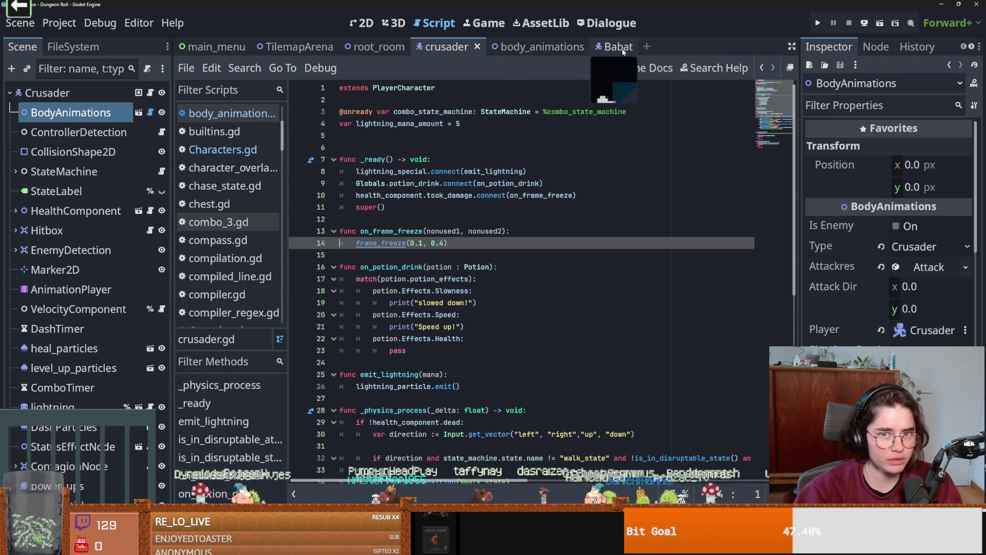
pyautogui.click(619, 47)
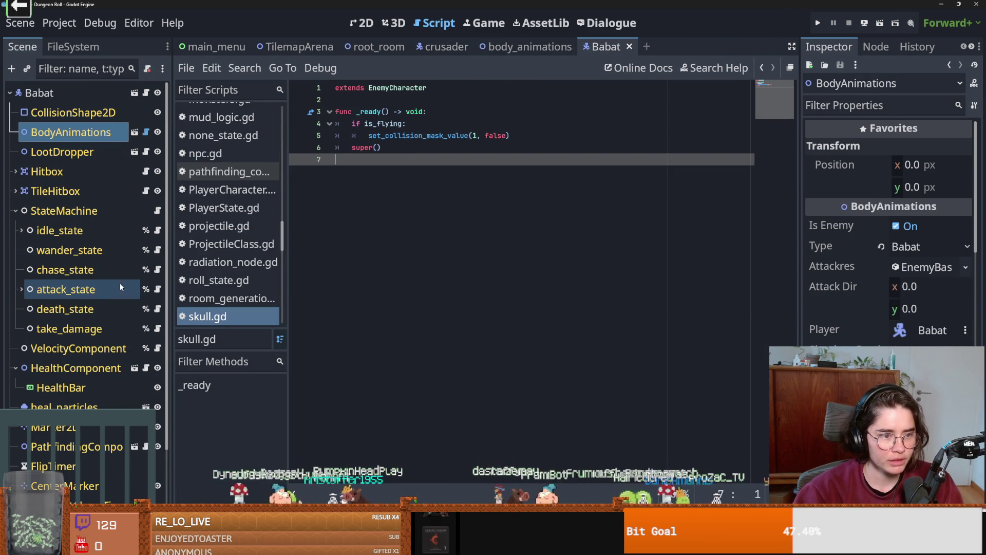
pyautogui.click(21, 289)
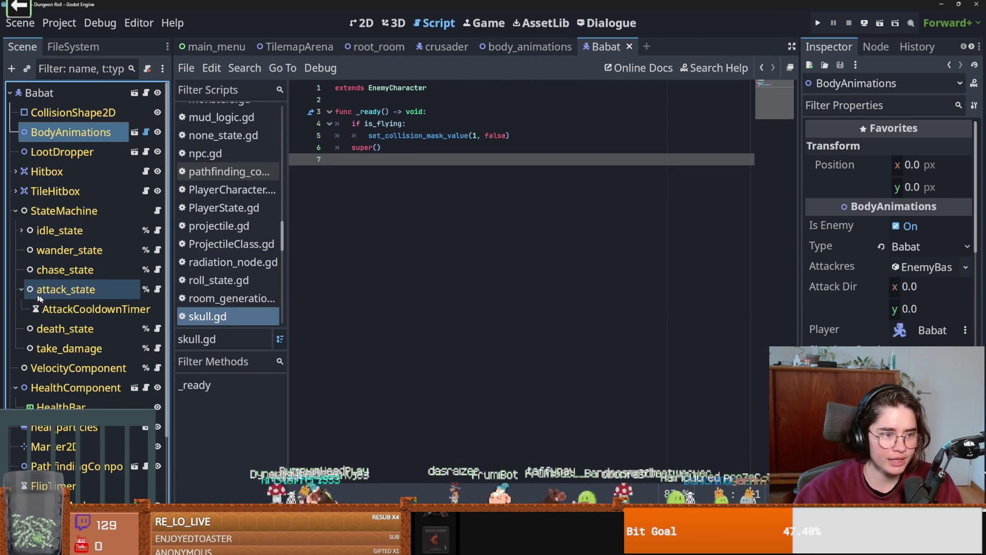
pyautogui.click(41, 307)
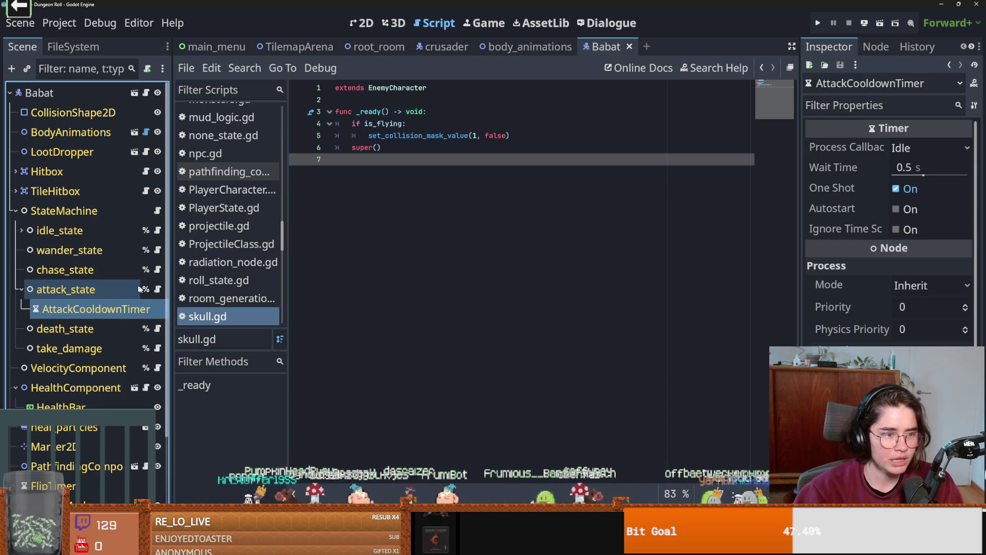
pyautogui.click(158, 289)
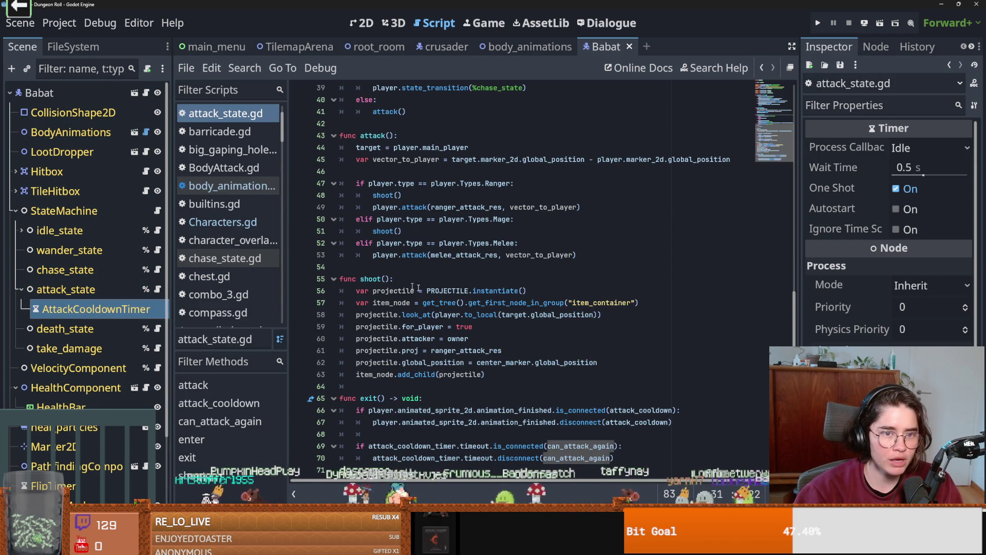
pyautogui.scroll(-1, 411, 328)
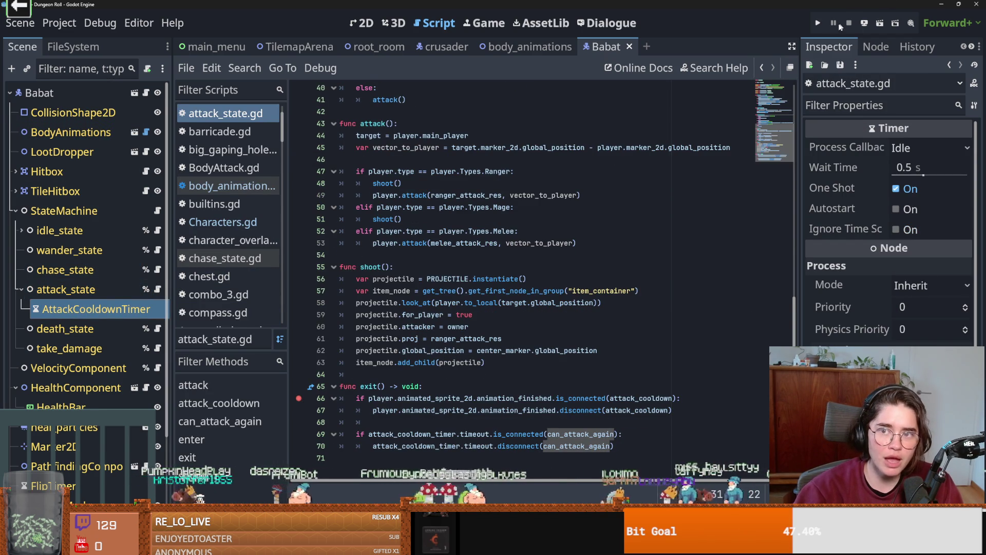
# Briefly run the game to its title menu, stop it, and return to the crusader scene.
pyautogui.click(817, 22)
pyautogui.press('F8')
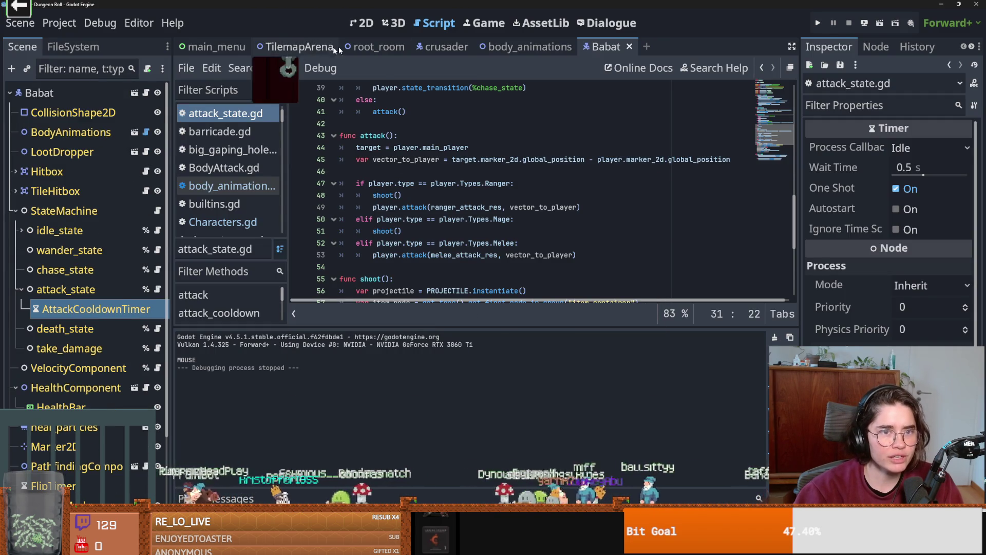
pyautogui.click(446, 46)
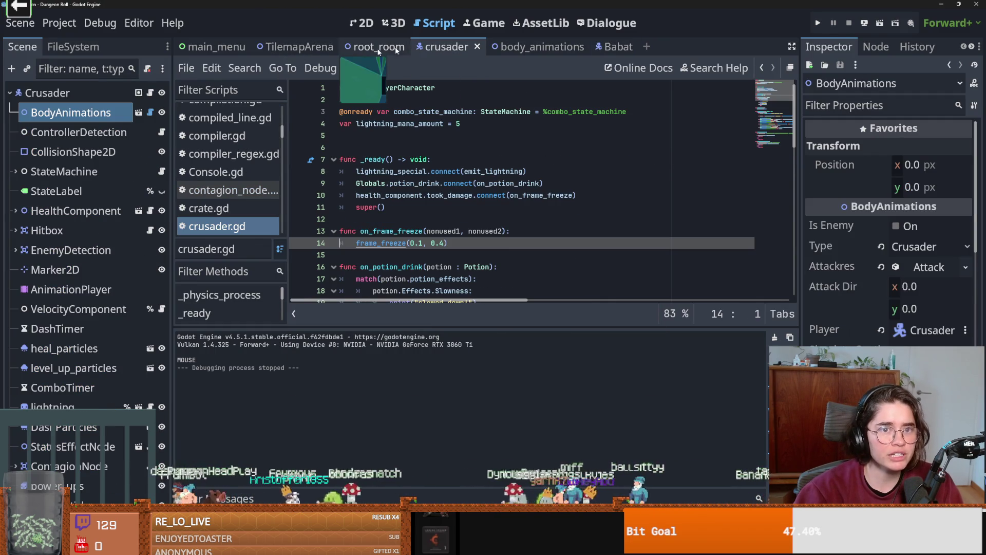
# Set the Crusader's BodyAnimations type to Babat and start a new game as the Crusader.
pyautogui.click(916, 252)
pyautogui.click(916, 282)
pyautogui.click(817, 23)
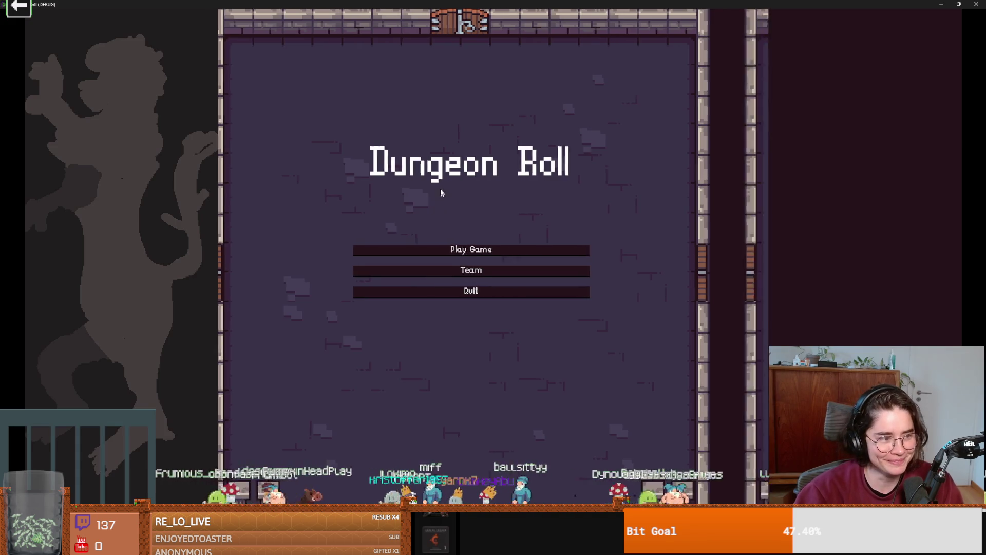
pyautogui.click(441, 249)
pyautogui.click(432, 156)
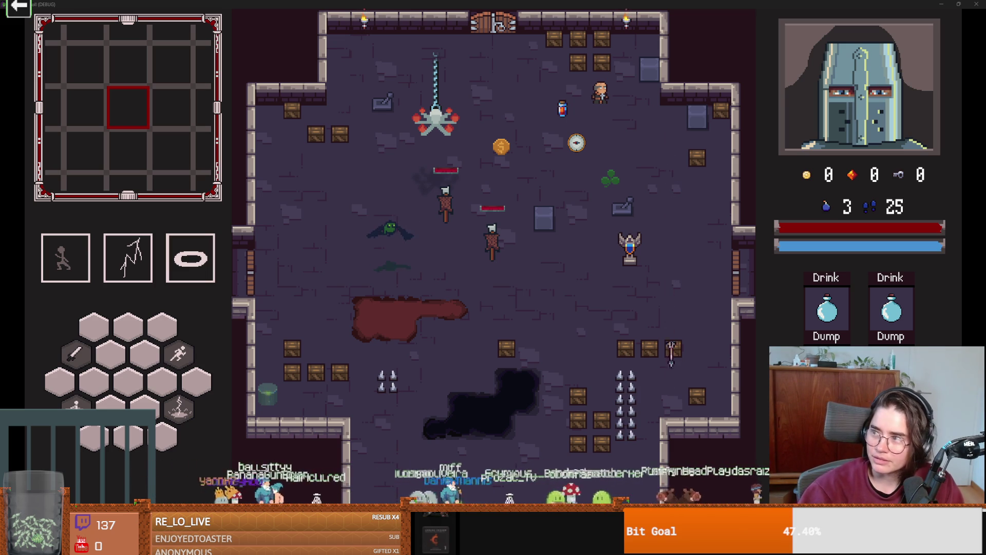
# Reset the browser page zoom with Ctrl+0, then return to the game and shrink its window.
pyautogui.hotkey('alt', 'Tab')
pyautogui.scroll(6, 492, 362)
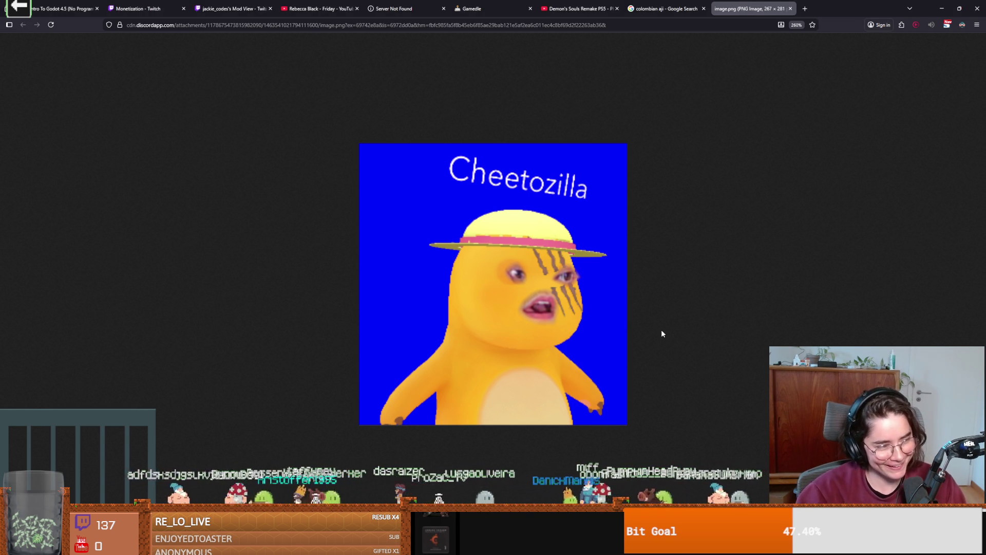
pyautogui.hotkey('ctrl', '0')
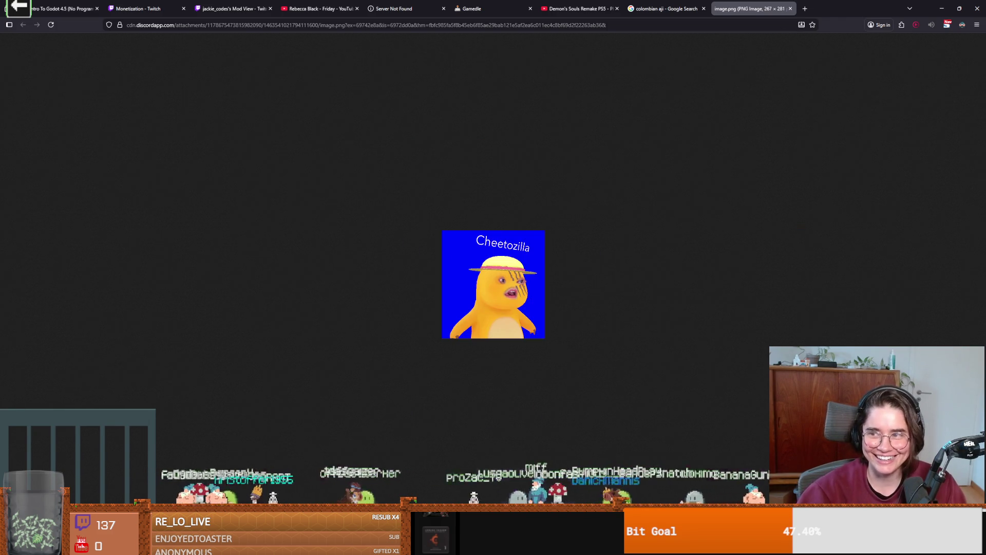
pyautogui.hotkey('alt', 'Tab')
pyautogui.press('super+Down')
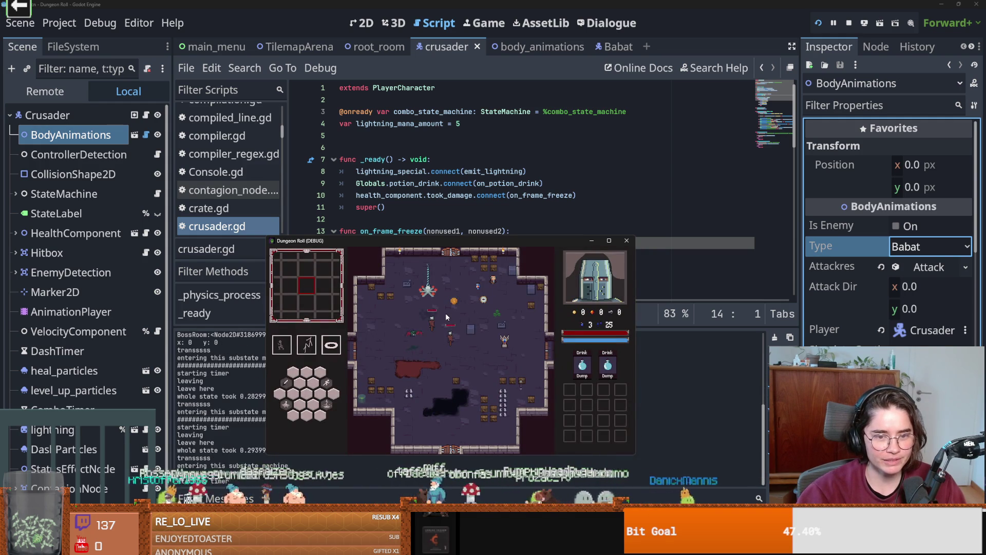
# Open Babat's attack_state script, set the animation type back to Crusader, and relaunch the game.
pyautogui.click(614, 46)
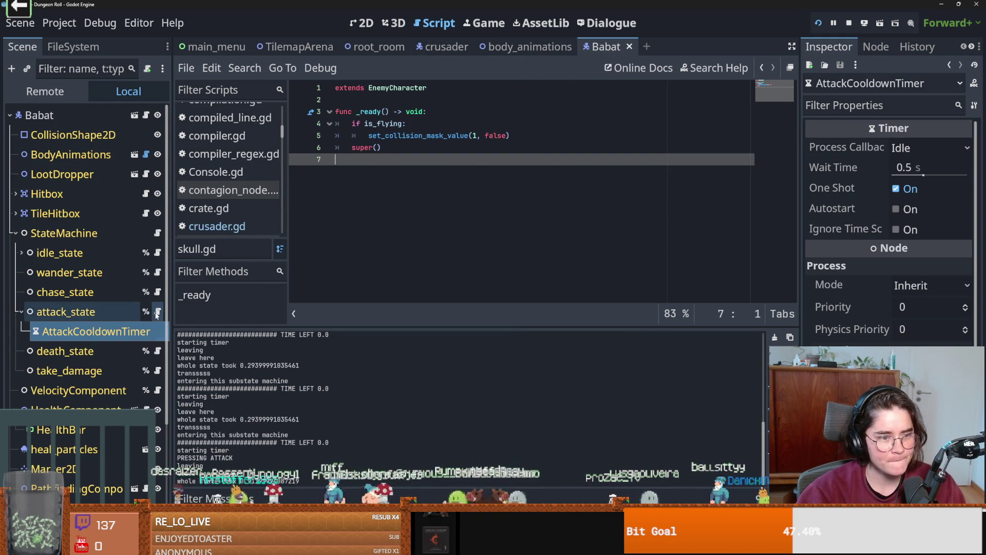
pyautogui.click(157, 311)
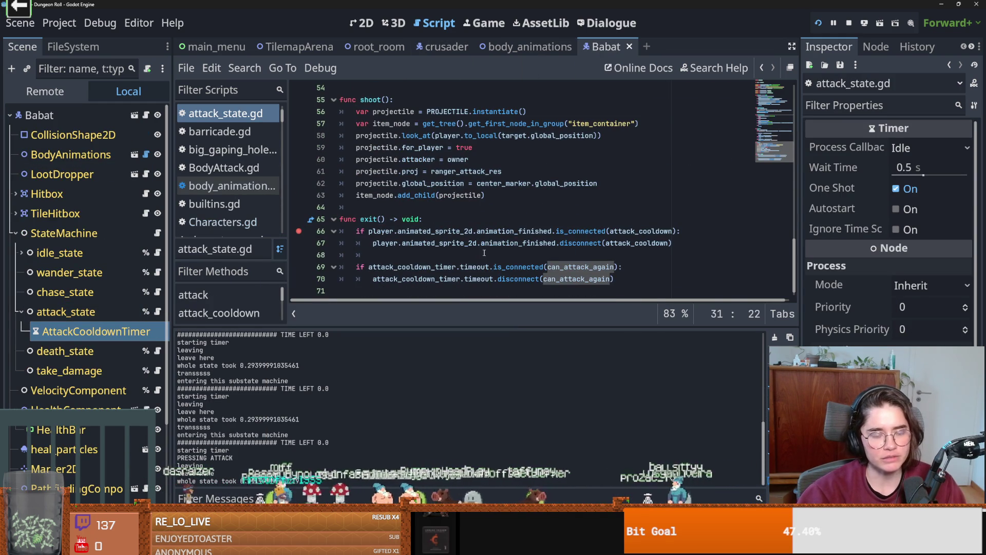
pyautogui.click(818, 24)
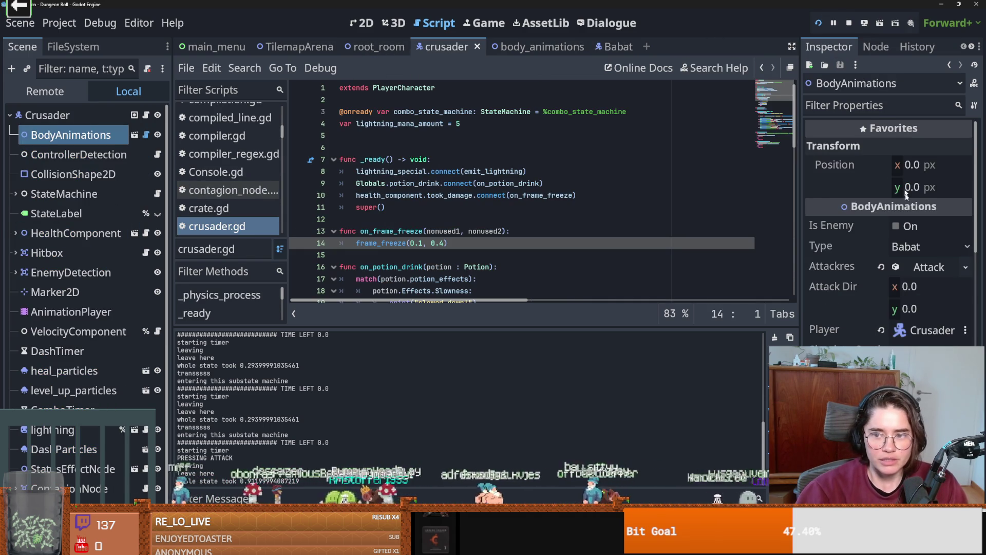
pyautogui.click(929, 246)
pyautogui.click(919, 266)
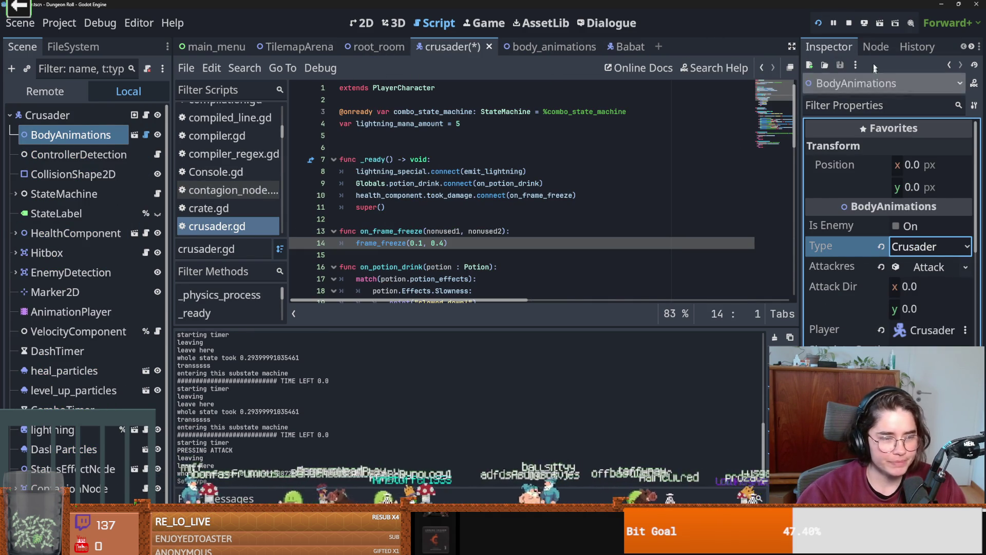
pyautogui.click(818, 23)
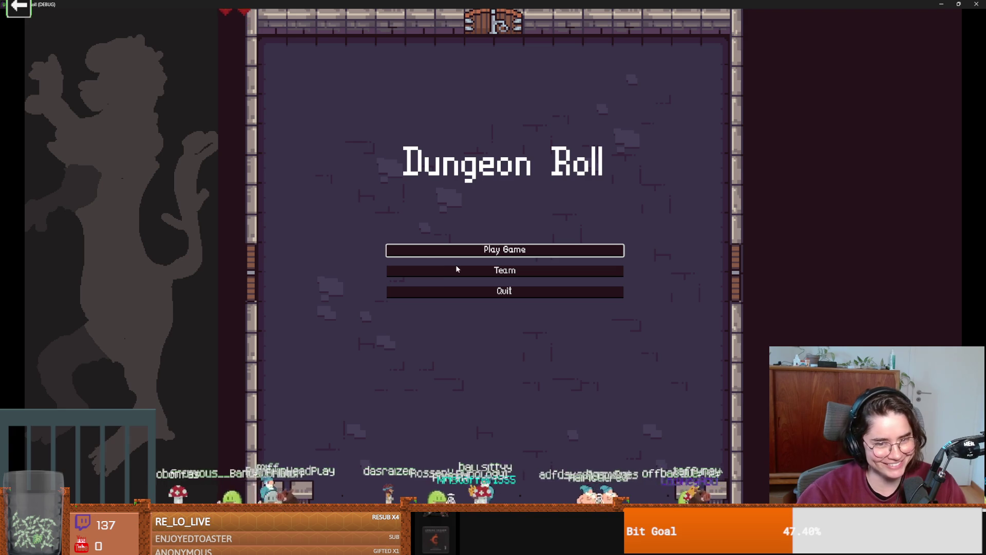
# Start a new game as the Crusader and run spawn_enemy "bat" 1 true in the debug console.
pyautogui.click(457, 250)
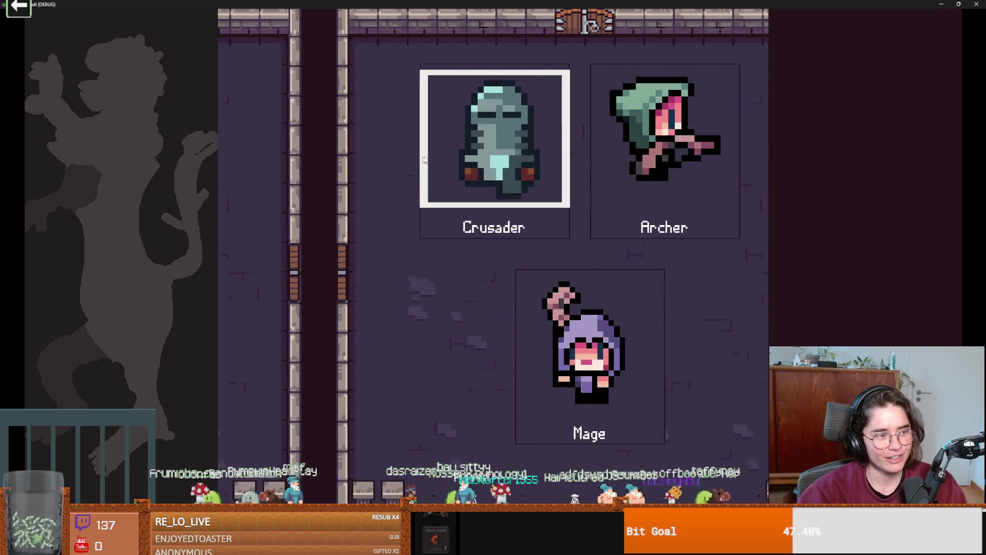
pyautogui.click(427, 231)
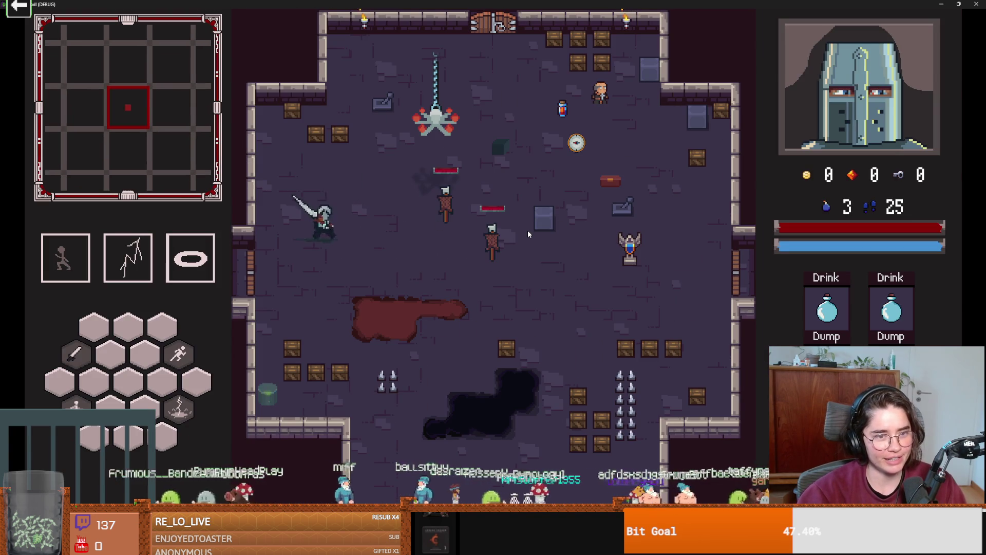
pyautogui.press('quoteleft')
pyautogui.write('spawn')
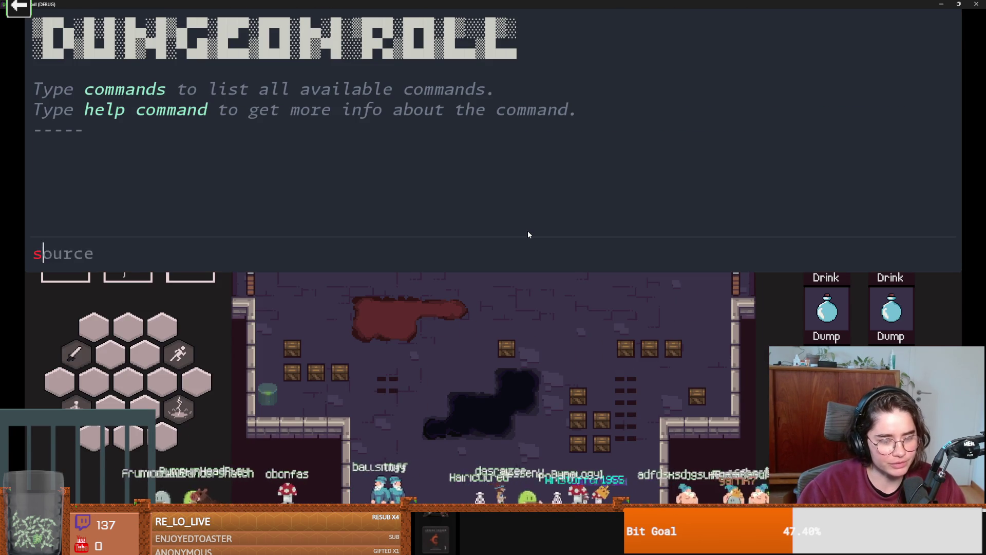
pyautogui.press('Tab')
pyautogui.press('Tab')
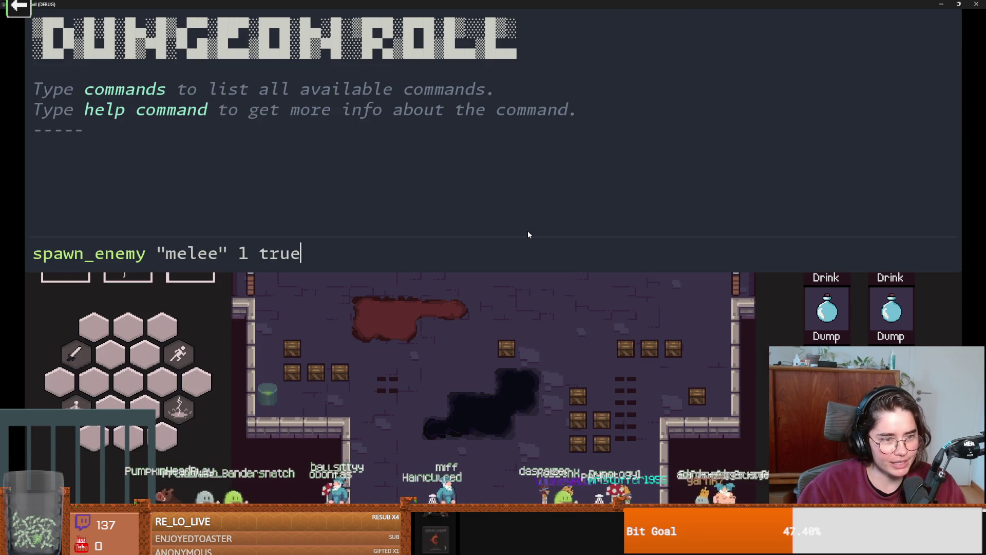
pyautogui.press('Delete')
pyautogui.press('BackSpace')
pyautogui.press('BackSpace')
pyautogui.press('BackSpace')
pyautogui.write('bat')
pyautogui.press('Return')
# Move the Crusader to the bat, strike it with the sword, and stop the game with F8.
pyautogui.press('`')
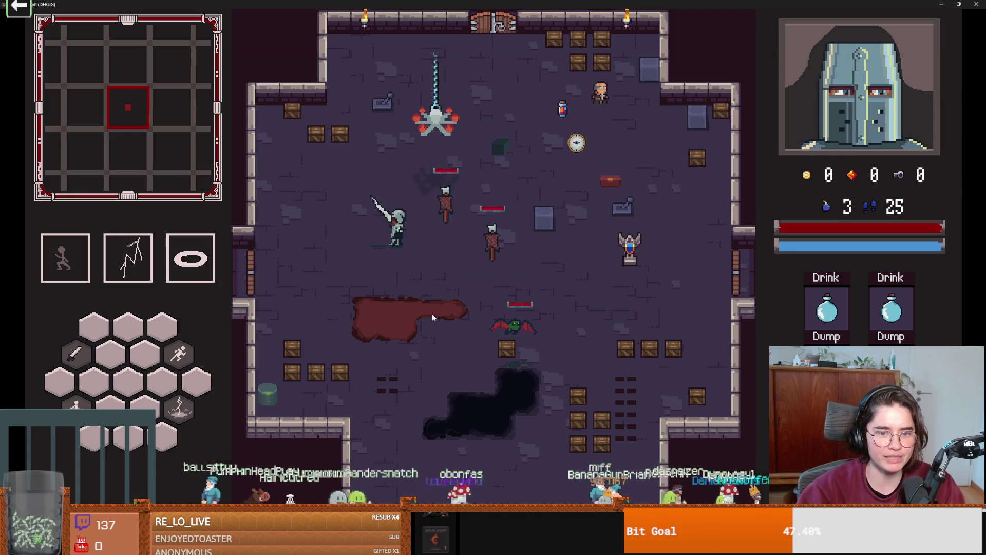
pyautogui.press('s')
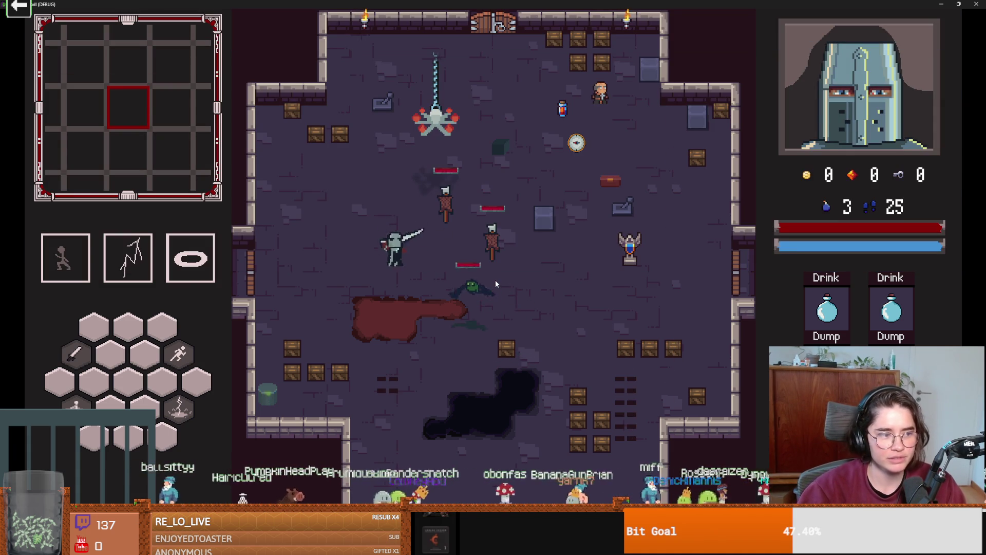
pyautogui.click(495, 279)
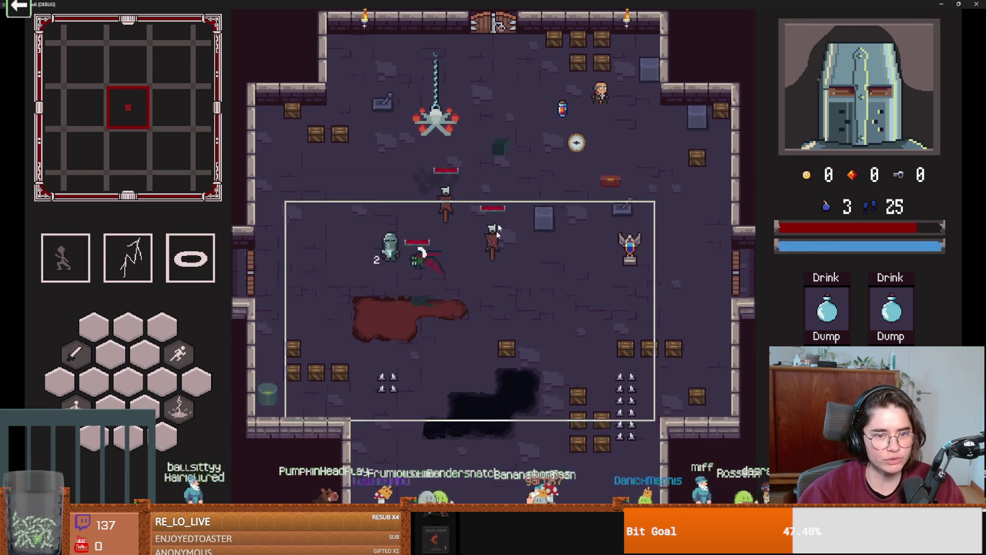
pyautogui.press('F8')
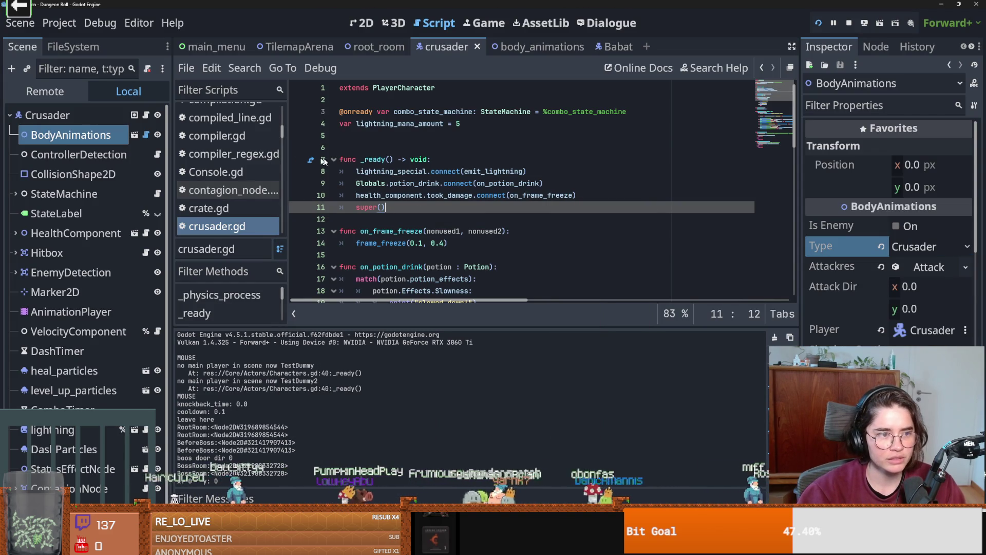
# Add print("exiting attack state") as the first line of exit() in the Babat's attack_state.gd.
pyautogui.press('F5')
pyautogui.click(609, 46)
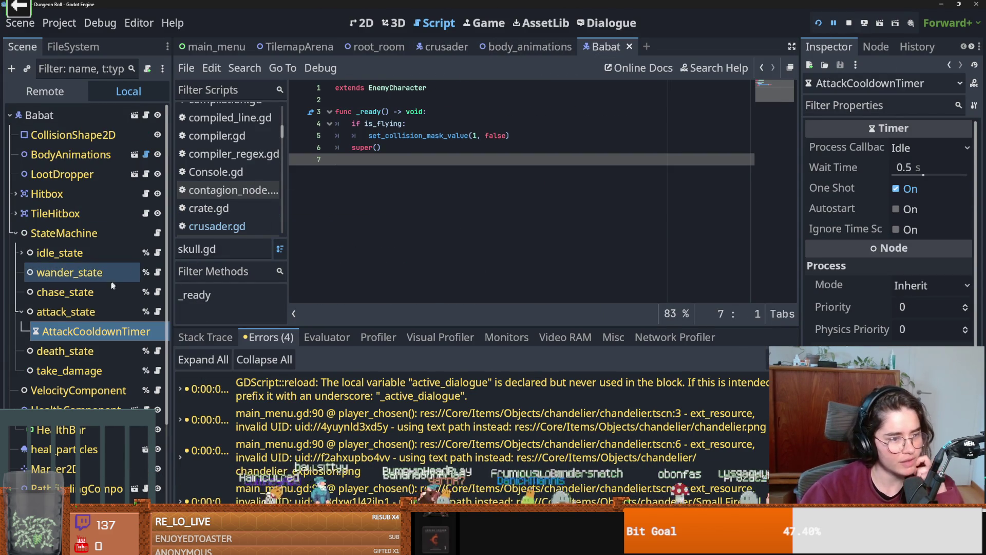
pyautogui.click(158, 312)
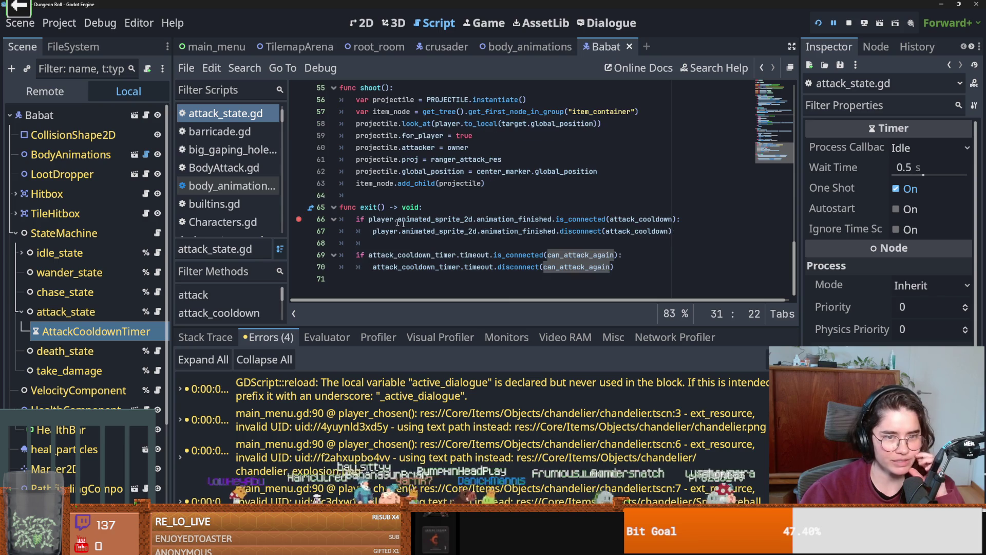
pyautogui.moveTo(374, 235)
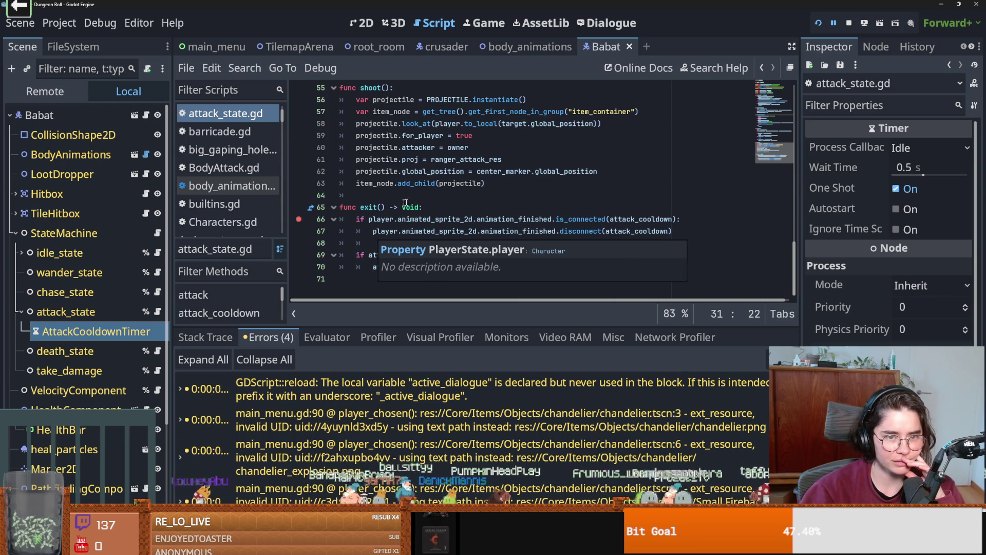
pyautogui.click(435, 207)
pyautogui.press('Return')
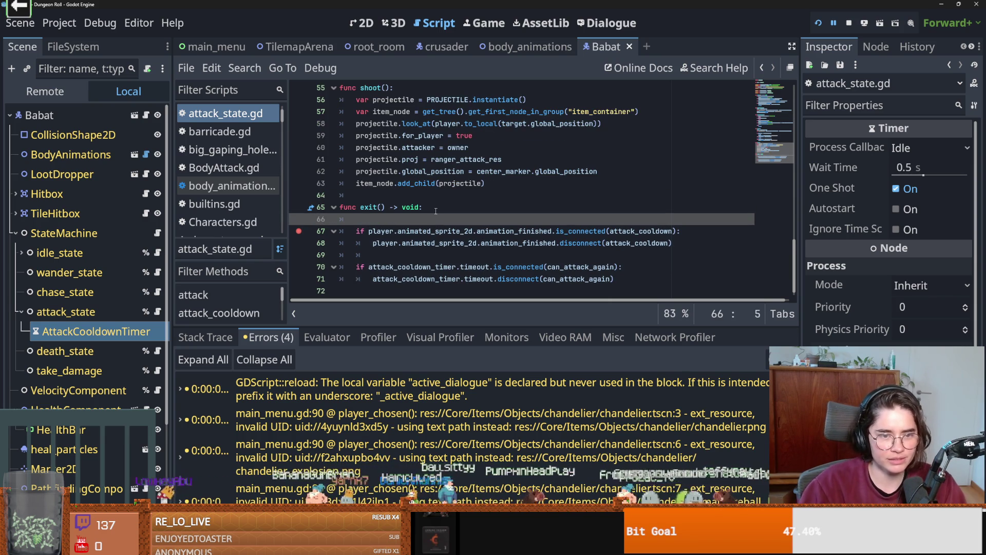
pyautogui.write('print')
pyautogui.write('exiting attack')
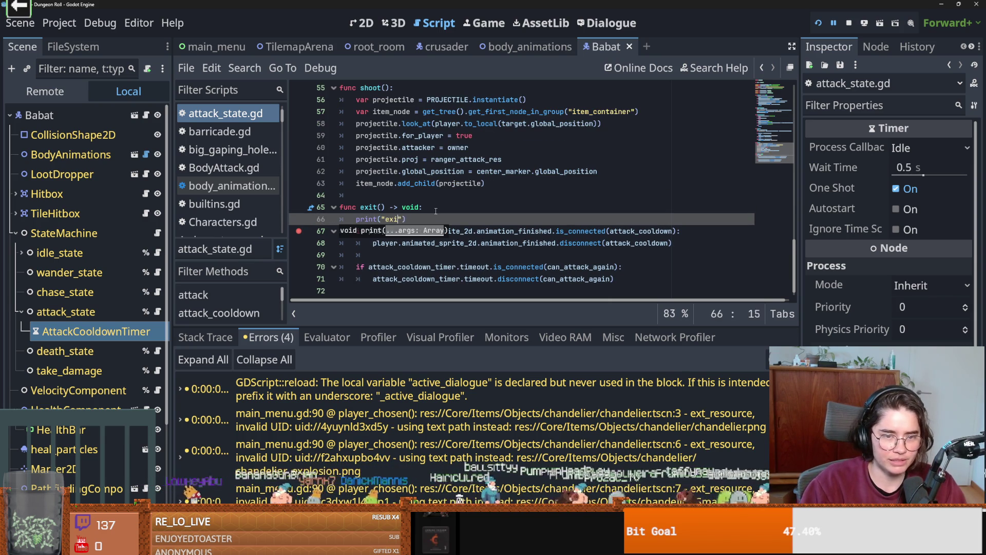
pyautogui.write(' state')
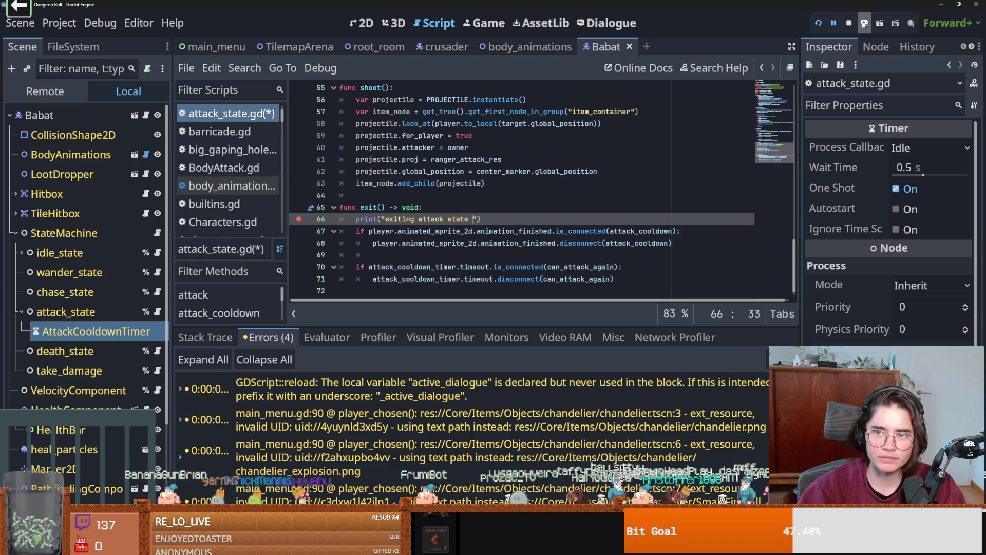
# Undo the stray character breaking exit()'s indentation and check the debugger's errors and call stack.
pyautogui.click(832, 23)
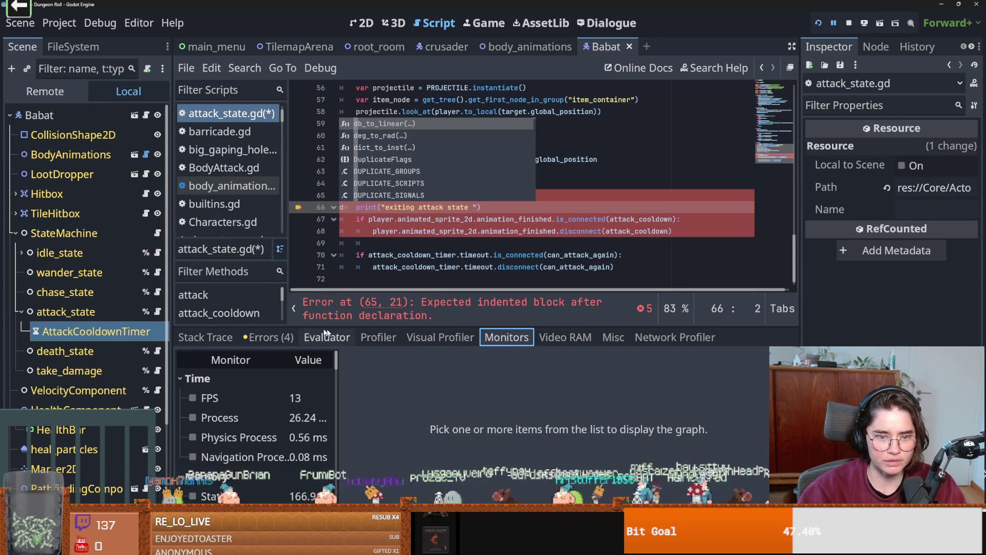
pyautogui.click(400, 221)
pyautogui.hotkey('ctrl', 'z')
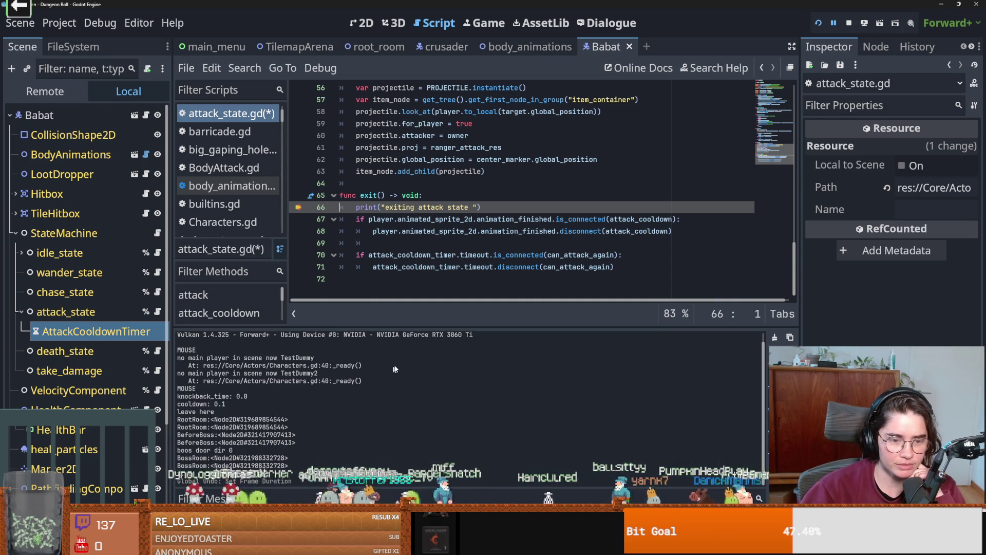
pyautogui.click(267, 336)
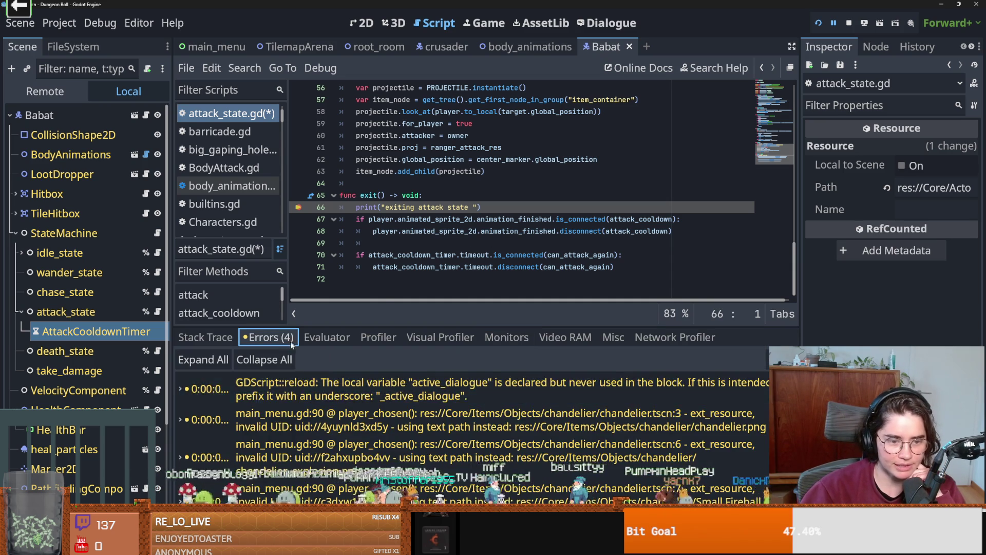
pyautogui.click(217, 339)
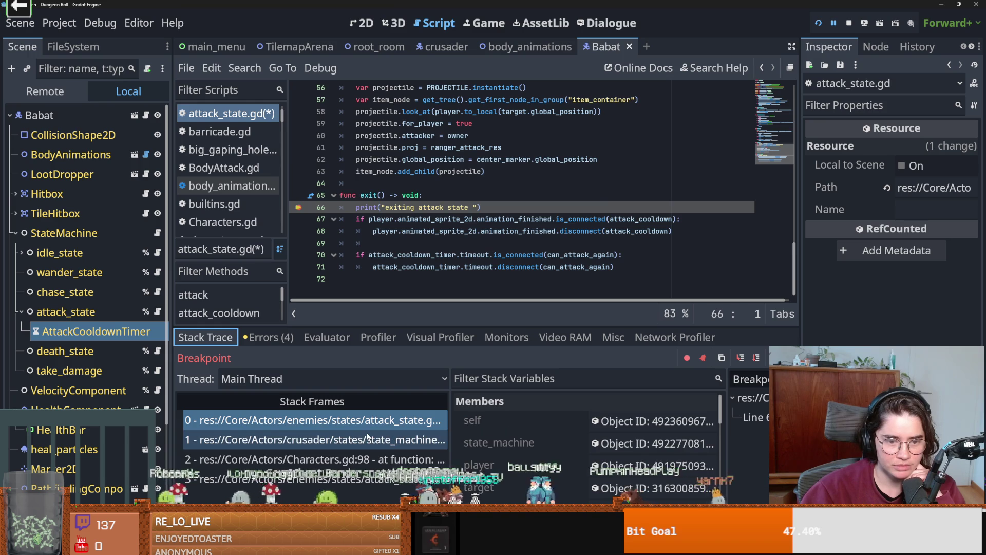
# Step through stack frames 1–3 back to the attack_state frame that triggered the transition.
pyautogui.click(308, 439)
pyautogui.press('Down')
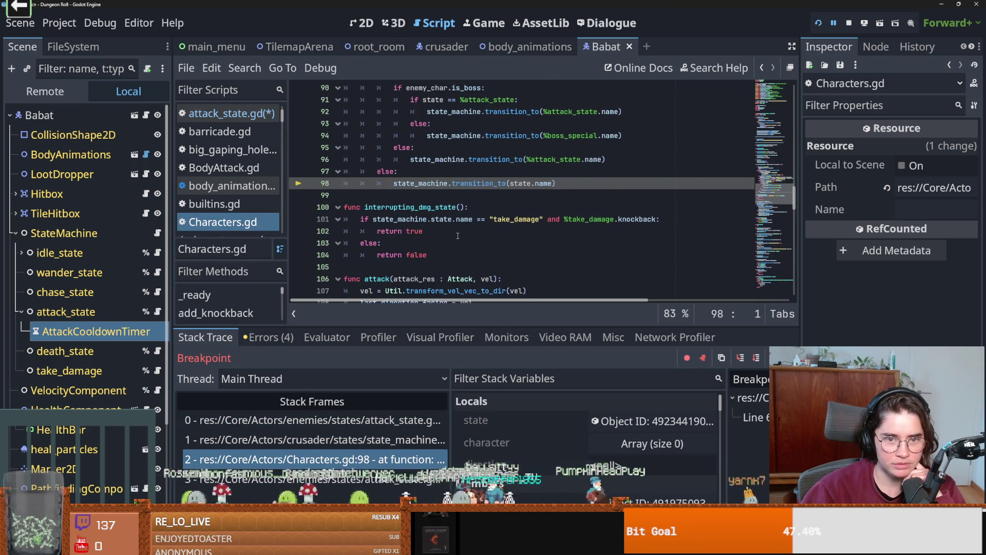
pyautogui.scroll(4, 457, 236)
pyautogui.scroll(2, 457, 236)
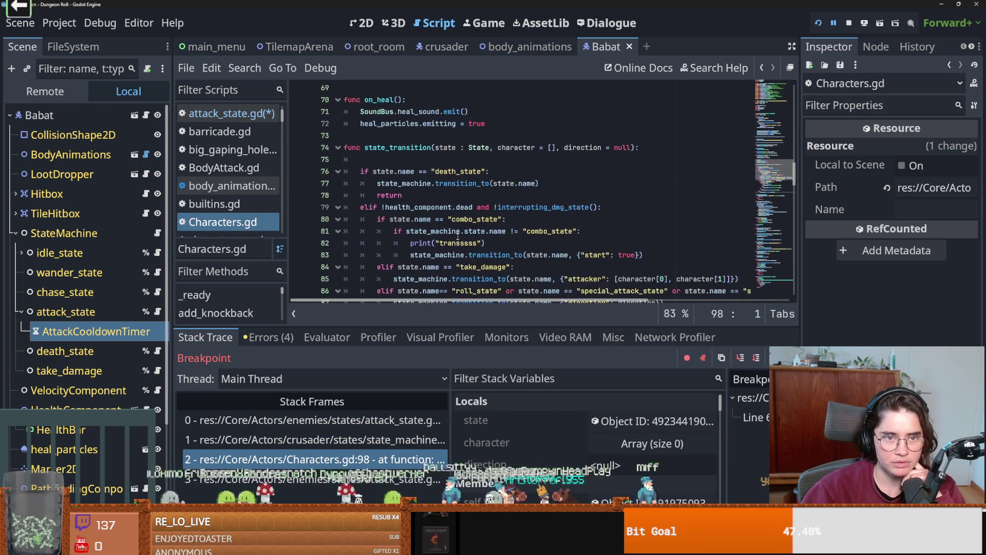
pyautogui.scroll(-4, 458, 236)
pyautogui.scroll(-2, 457, 238)
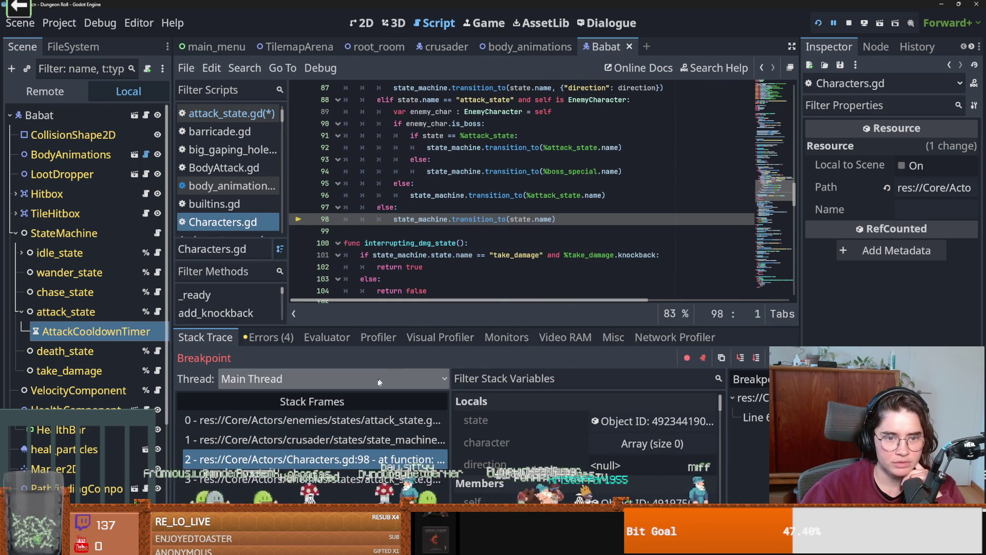
pyautogui.click(308, 479)
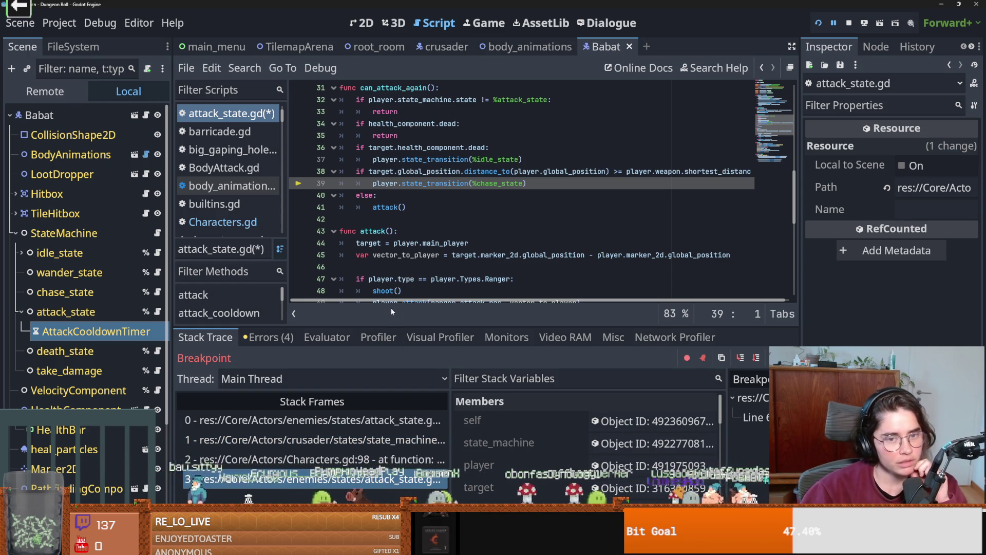
# Select attack_state in line 32's condition and inspect the live state_machine's members.
pyautogui.scroll(1, 449, 246)
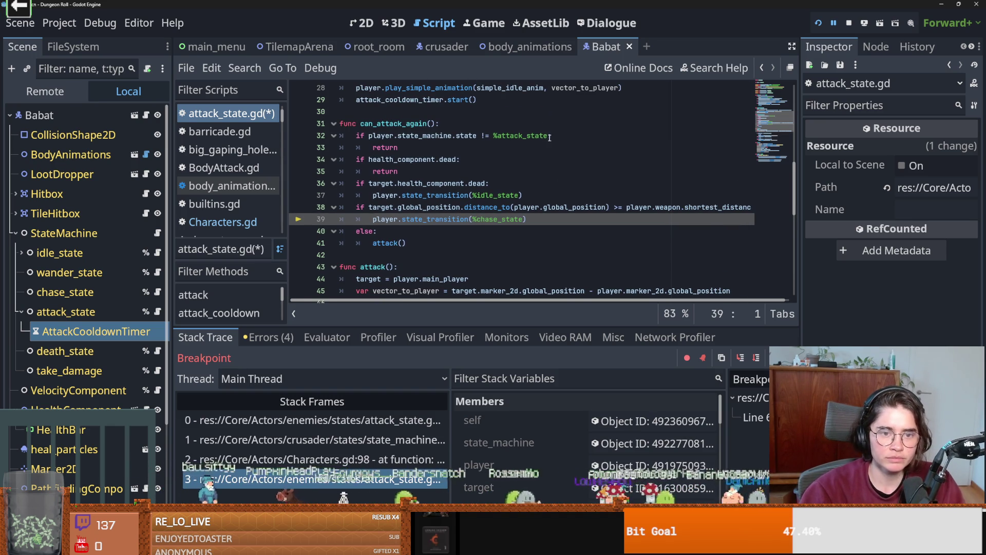
pyautogui.click(570, 135)
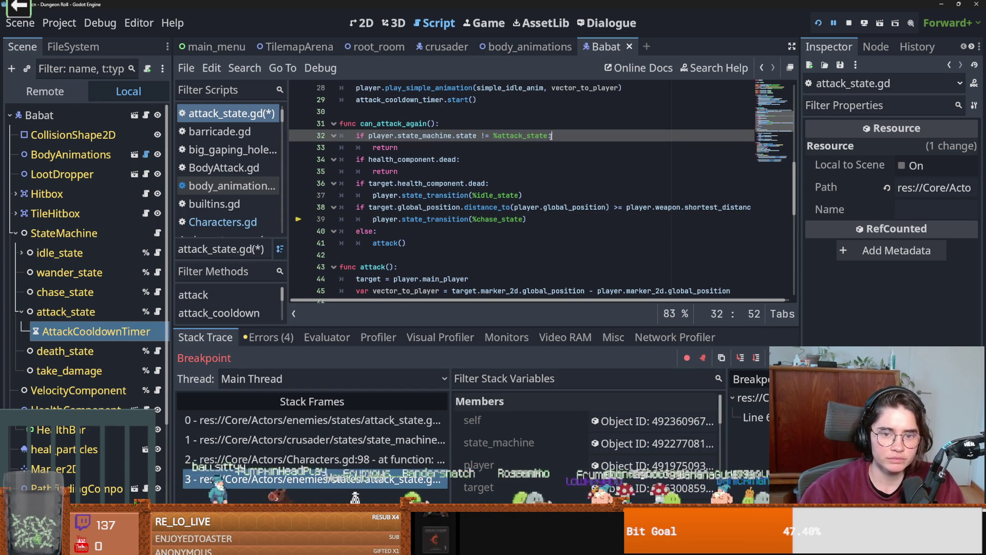
pyautogui.click(552, 208)
pyautogui.click(543, 136)
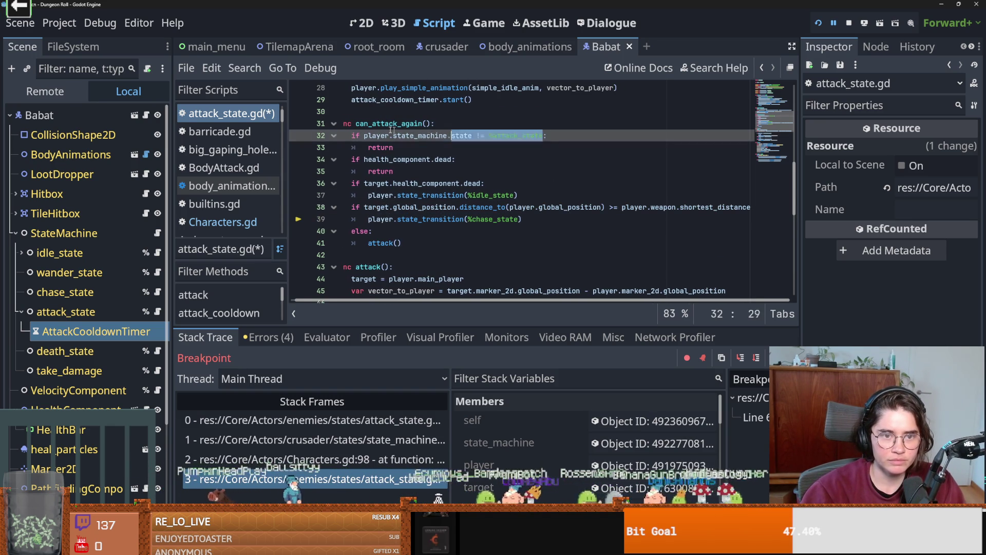
pyautogui.keyDown('shift'); pyautogui.click(365, 136); pyautogui.keyUp('shift')
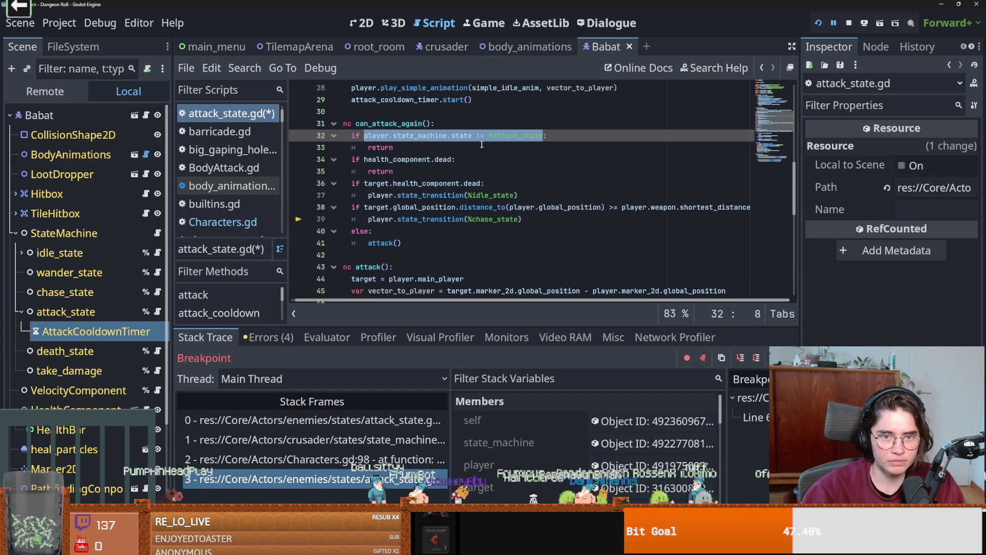
pyautogui.doubleClick(513, 136)
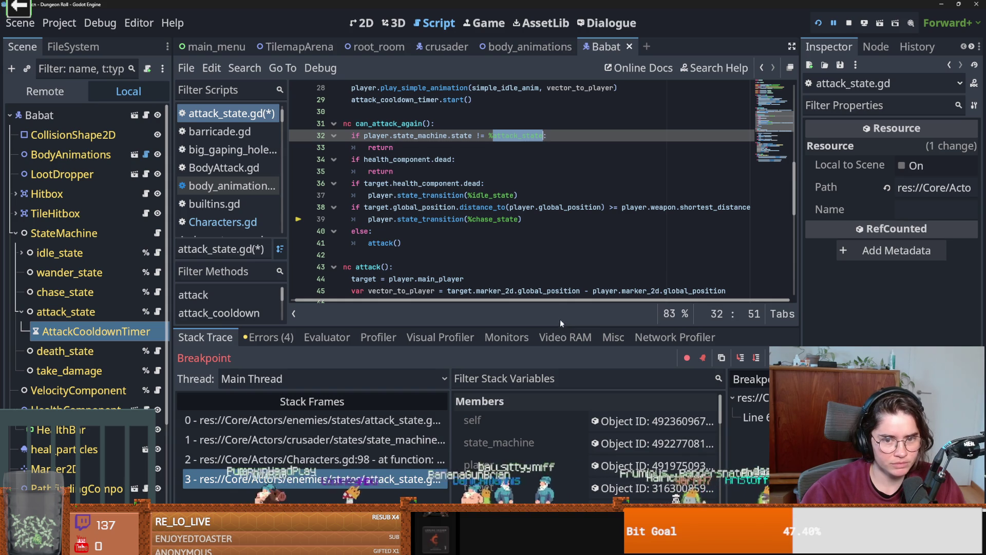
pyautogui.moveTo(559, 324); pyautogui.dragTo(557, 210)
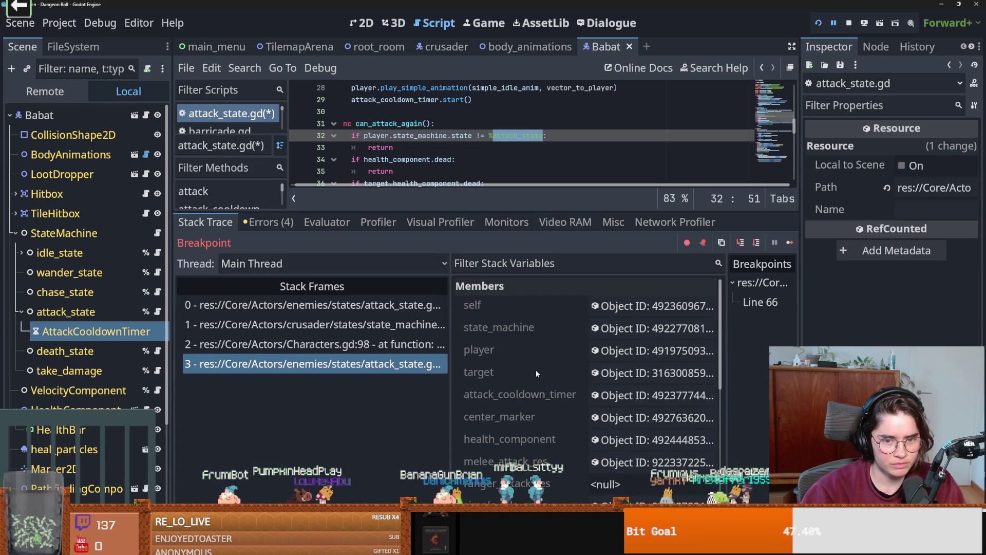
pyautogui.click(550, 333)
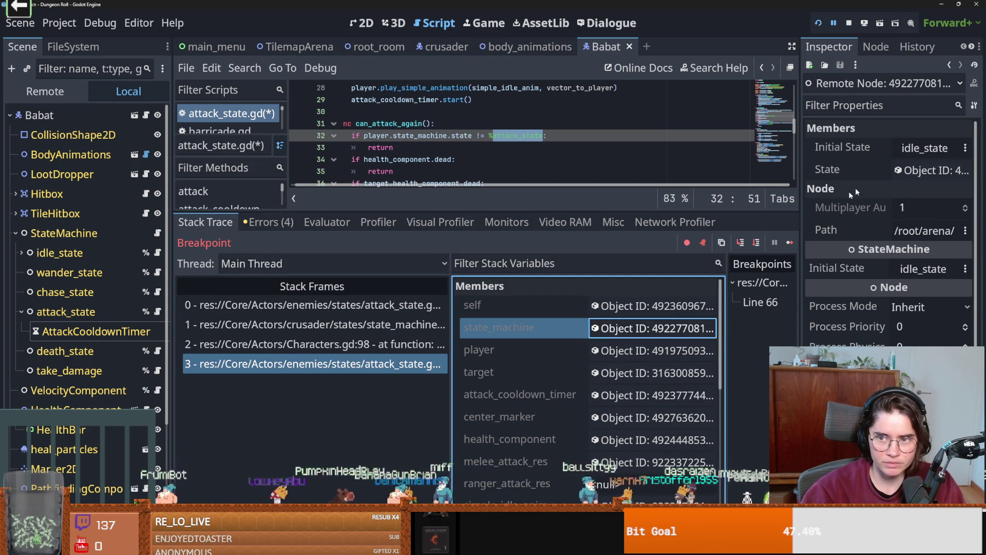
pyautogui.moveTo(593, 210); pyautogui.dragTo(588, 356)
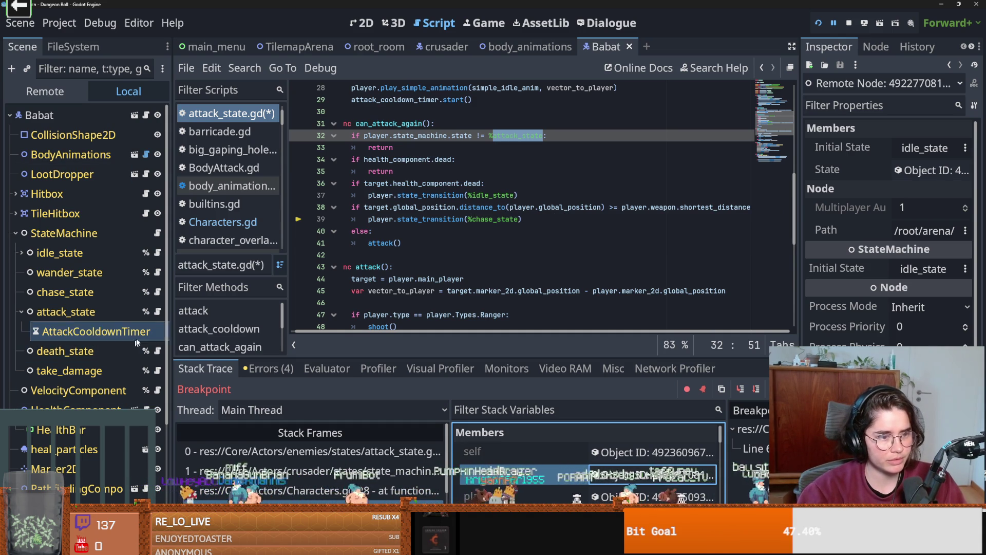
pyautogui.click(157, 313)
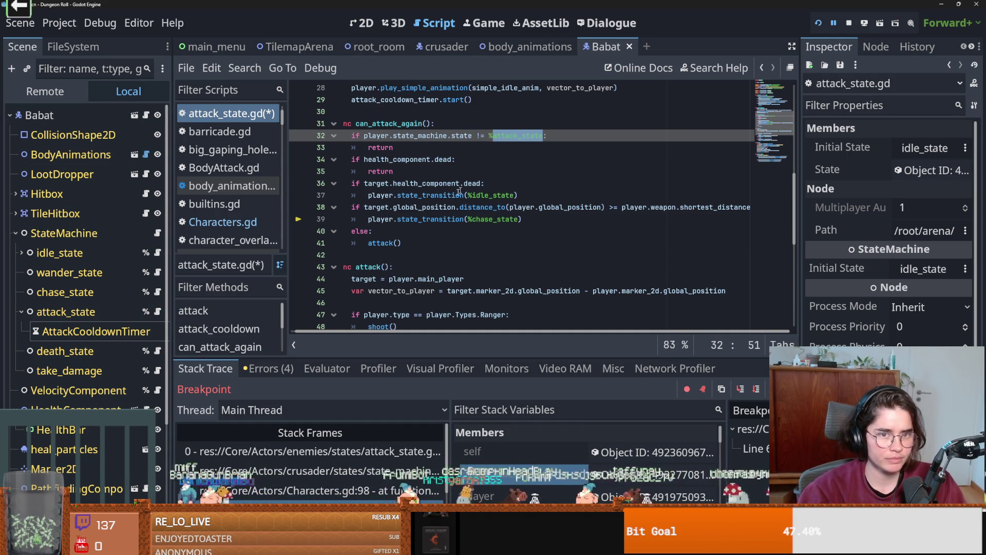
# Delete lines 38–39, the distance check and chase_state transition in can_attack_again, and save attack_state.gd.
pyautogui.scroll(4, 444, 224)
pyautogui.scroll(-3, 396, 250)
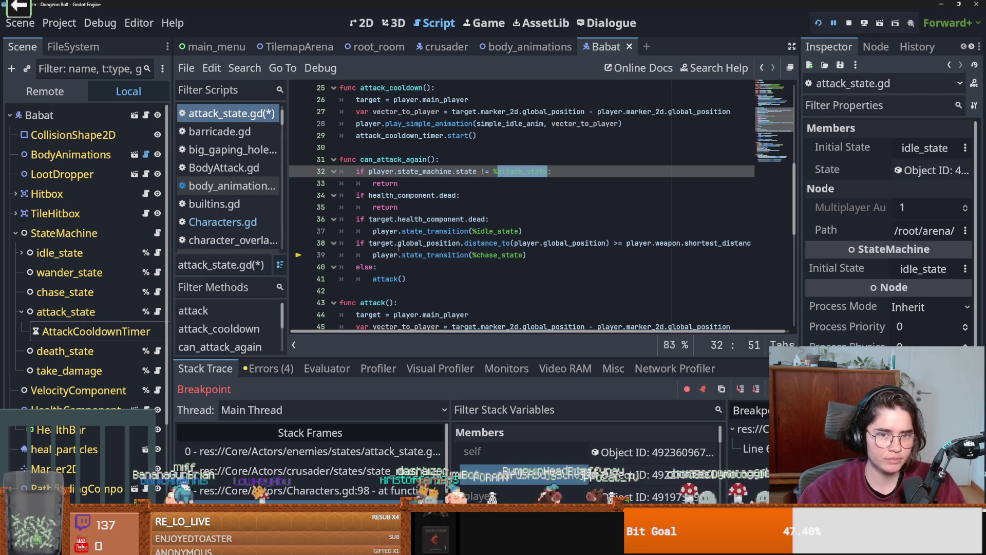
pyautogui.scroll(2, 420, 236)
pyautogui.scroll(4, 420, 235)
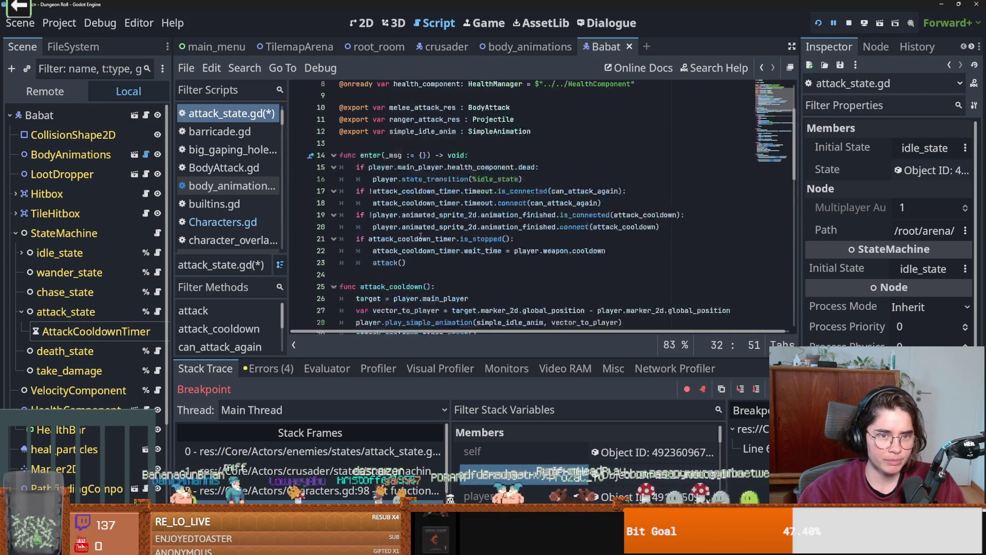
pyautogui.scroll(-6, 420, 235)
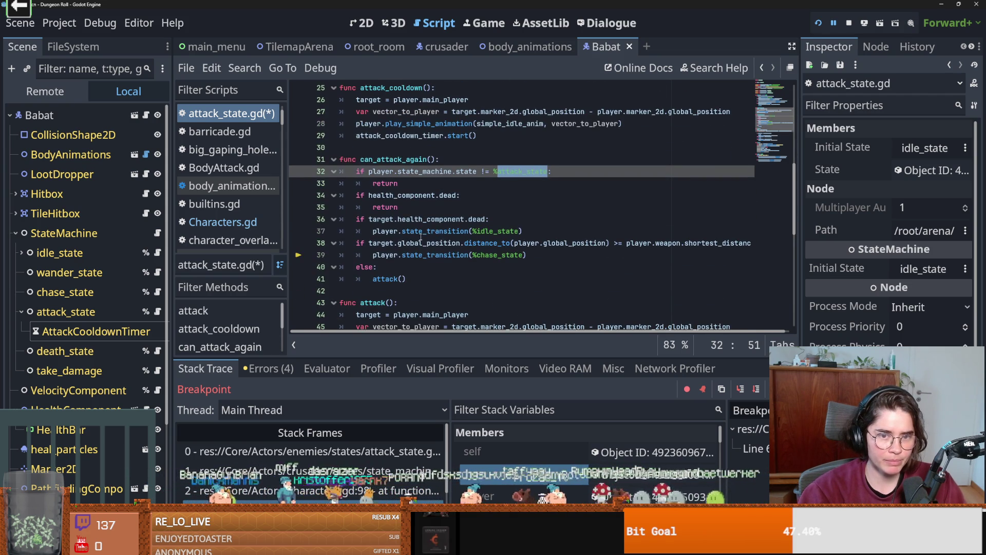
pyautogui.click(461, 254)
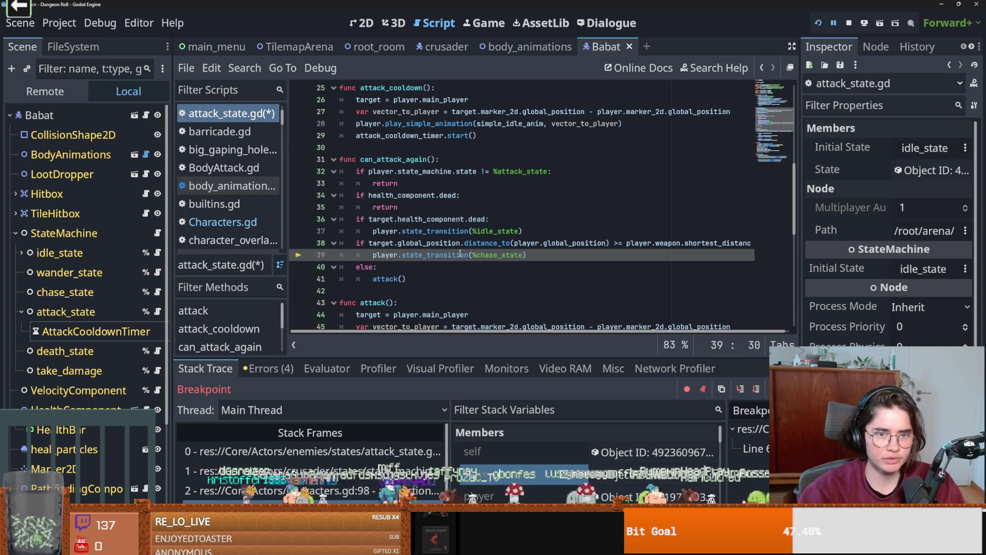
pyautogui.moveTo(455, 257)
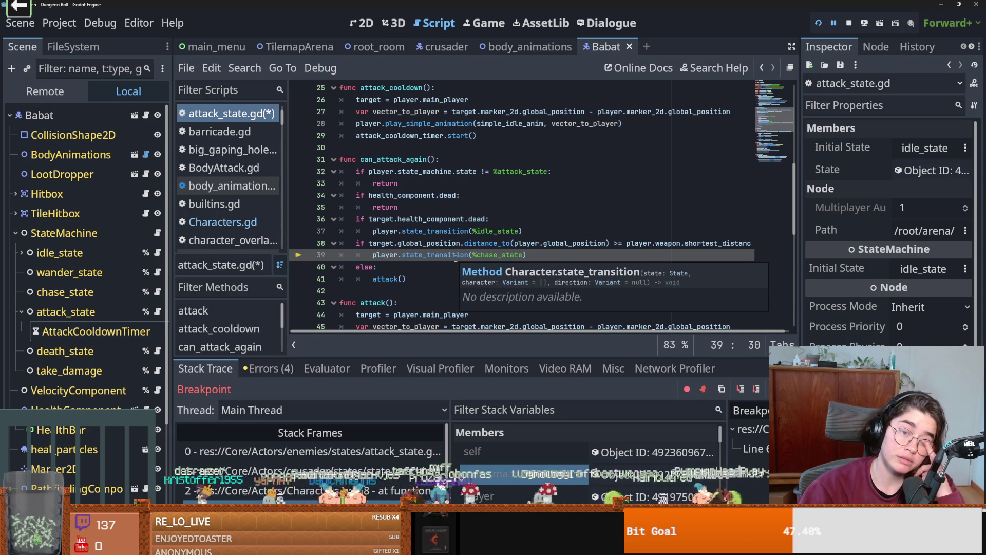
pyautogui.hscroll(1, 455, 257)
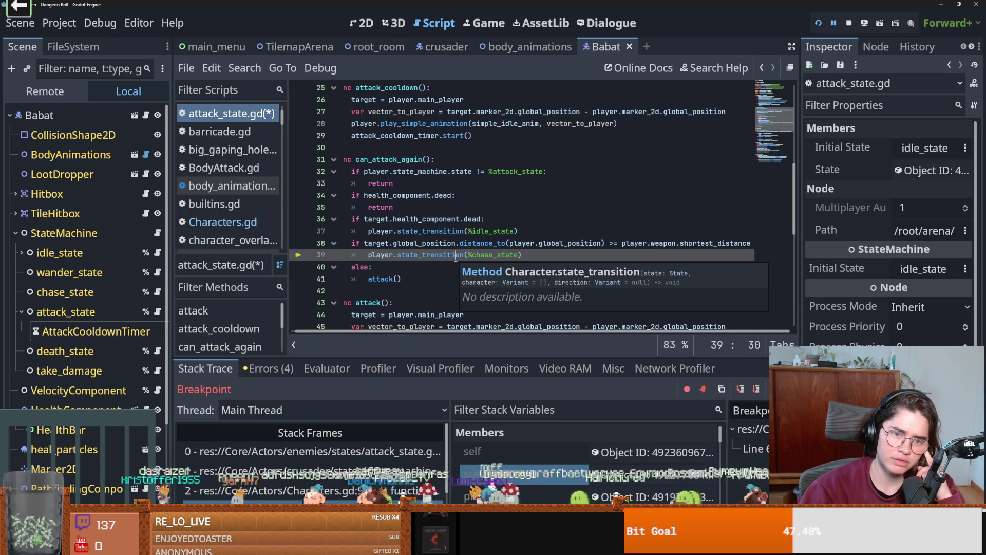
pyautogui.moveTo(523, 255); pyautogui.dragTo(329, 240)
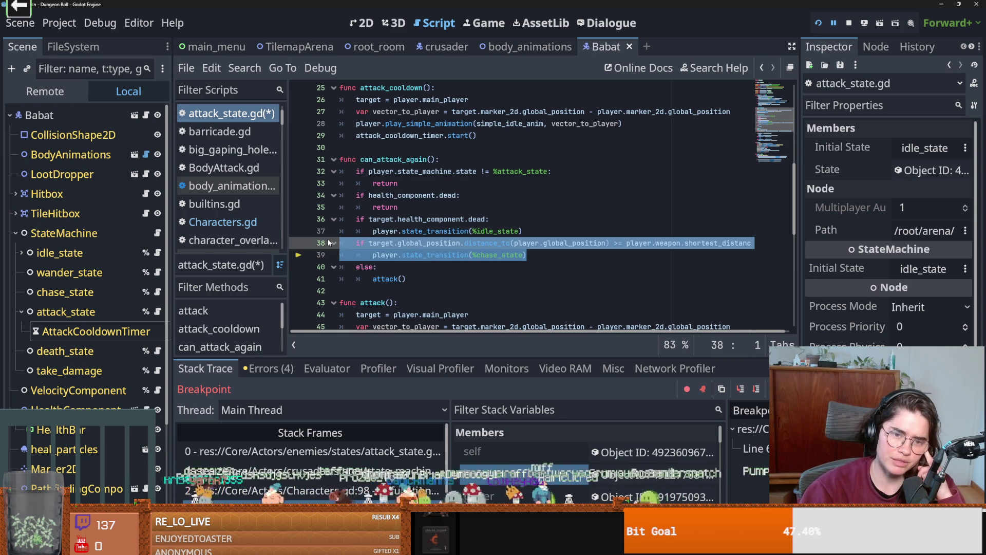
pyautogui.press('BackSpace')
pyautogui.press('BackSpace')
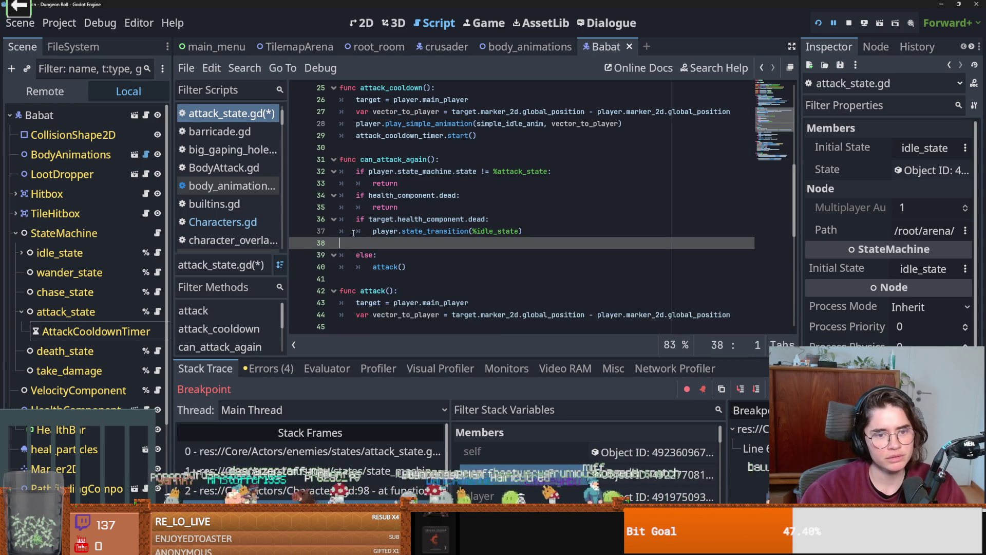
pyautogui.hotkey('ctrl', 's')
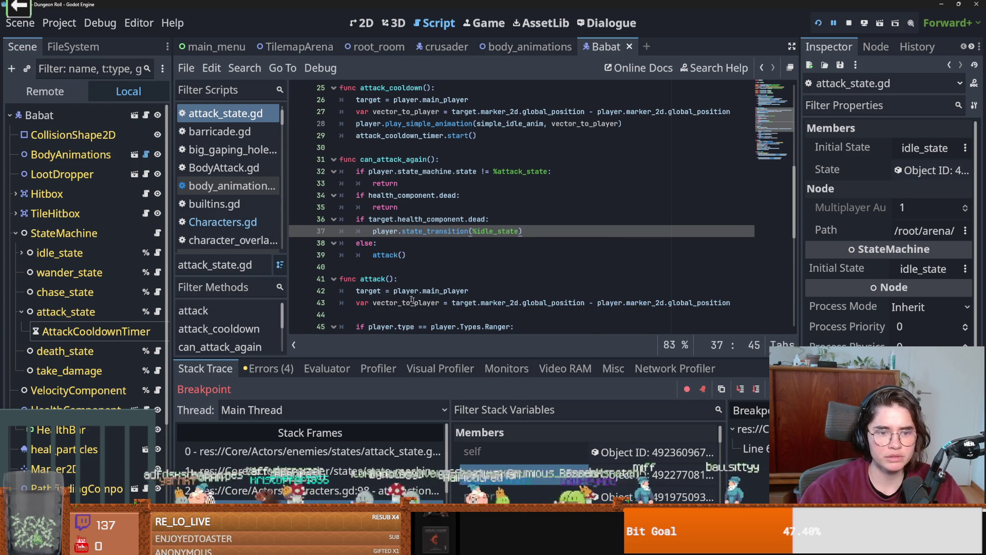
pyautogui.scroll(-8, 412, 300)
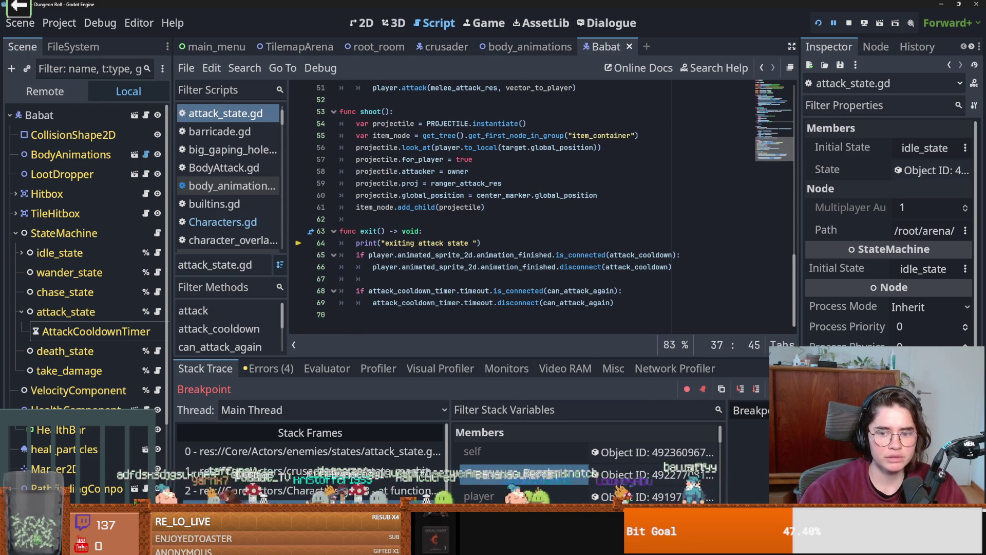
# Resume from the breakpoint, swing the knight's sword near the bat, then stop the game and save.
pyautogui.press('F12')
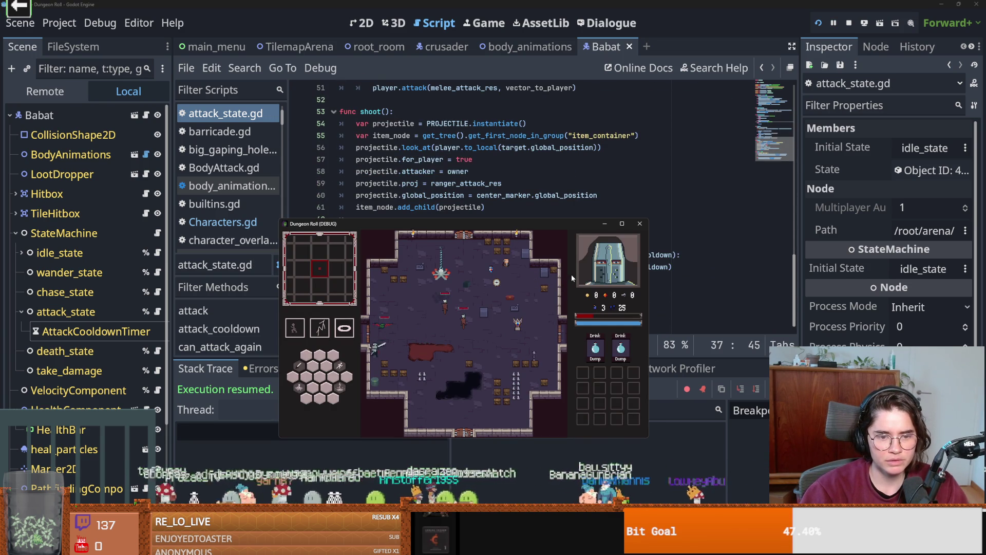
pyautogui.press('super+Up')
pyautogui.press('s')
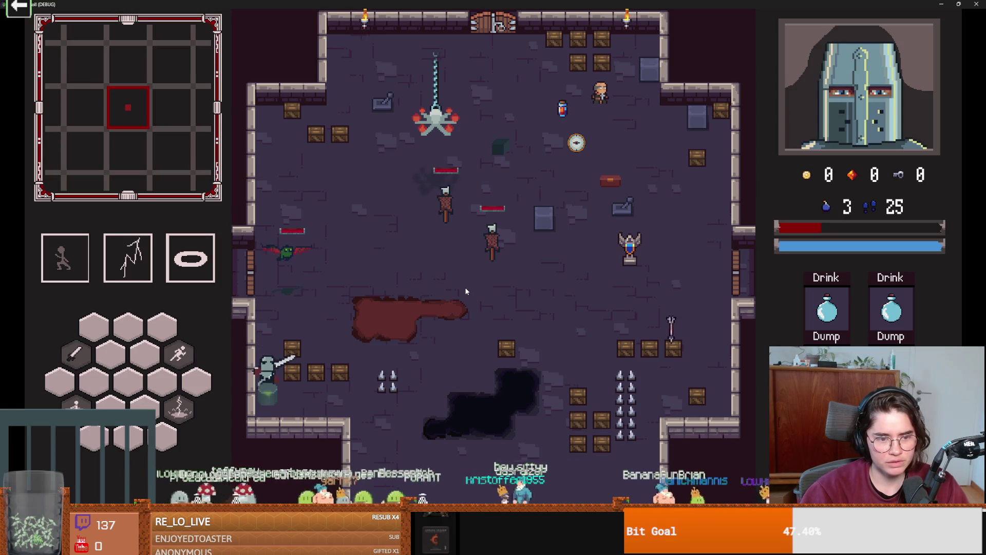
pyautogui.press('space')
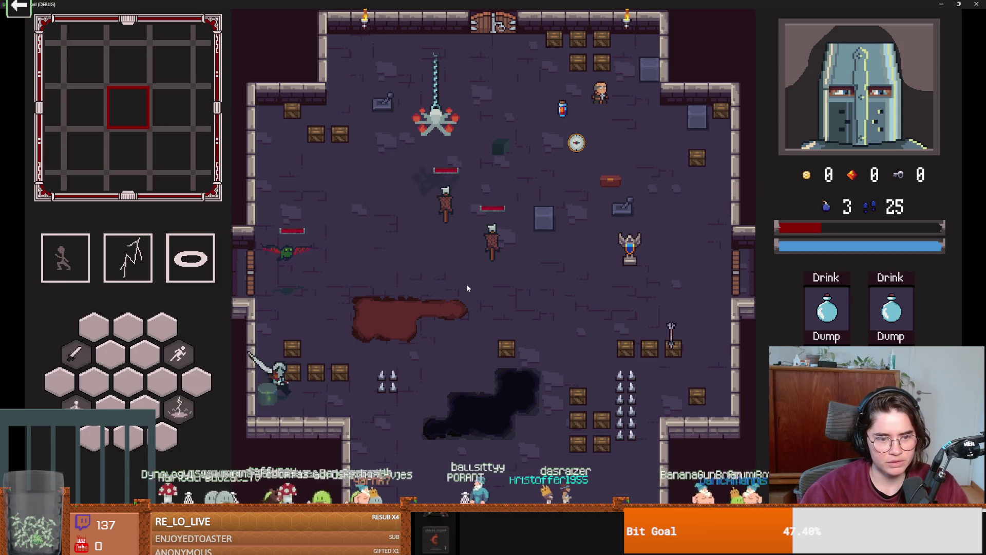
pyautogui.press('F8')
pyautogui.hotkey('ctrl', 's')
pyautogui.scroll(8, 476, 263)
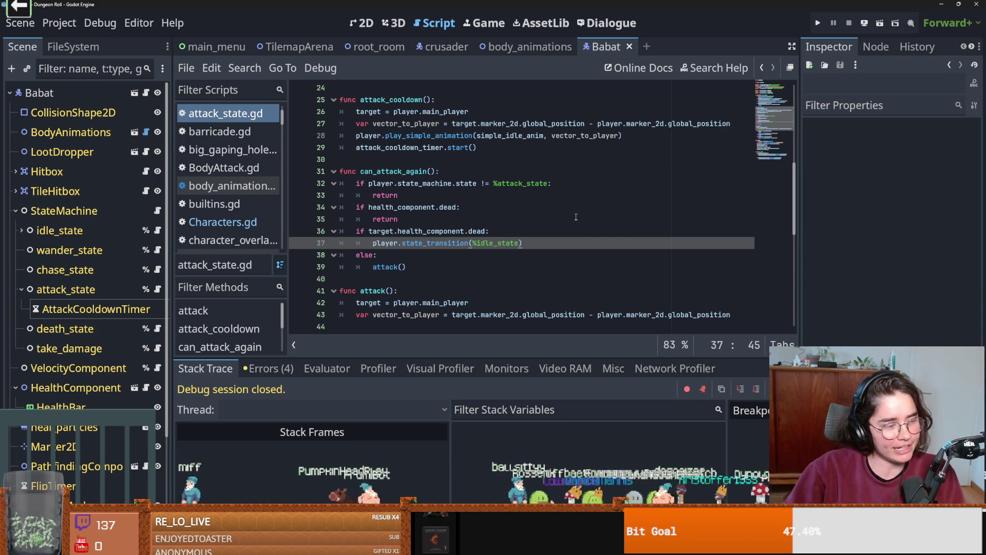
pyautogui.click(485, 231)
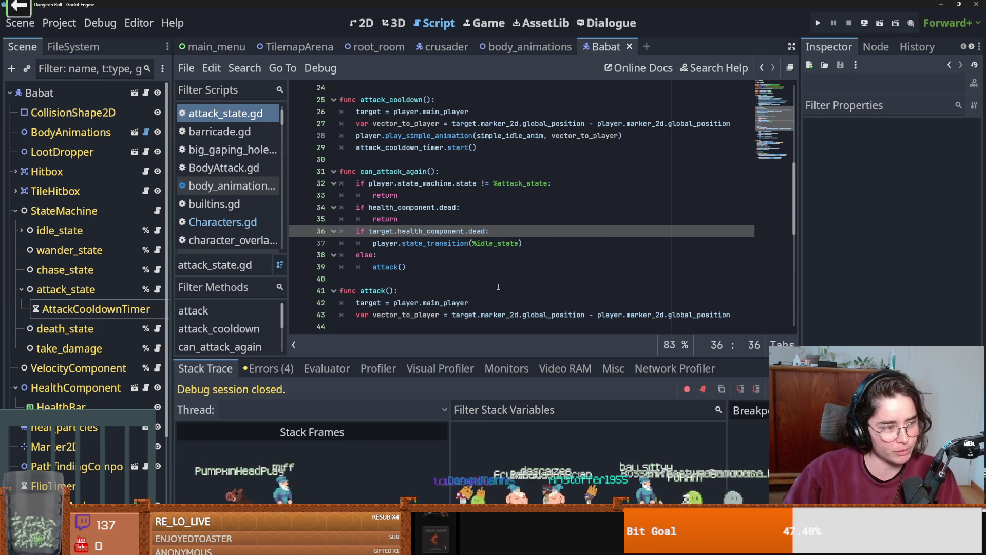
pyautogui.scroll(2, 498, 286)
pyautogui.hotkey('ctrl', 's')
pyautogui.press('Up')
pyautogui.press('Up')
pyautogui.press('Up')
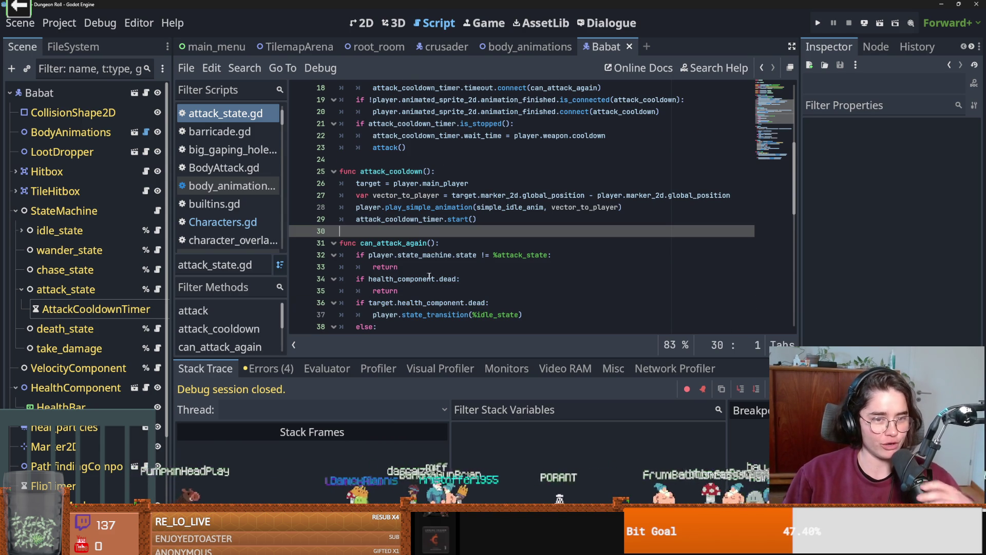
pyautogui.hotkey('ctrl', 's')
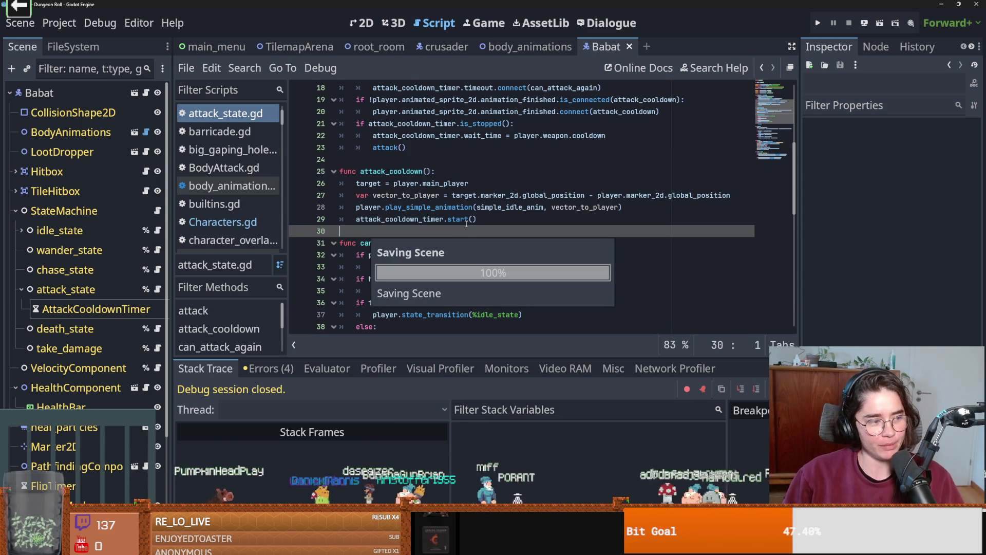
pyautogui.scroll(1, 449, 244)
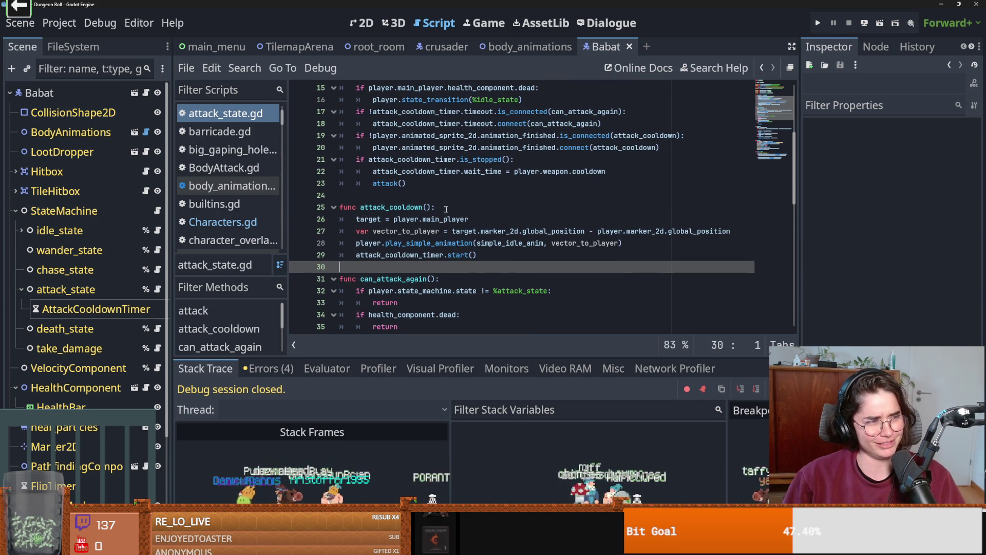
pyautogui.click(378, 198)
pyautogui.hotkey('ctrl', 's')
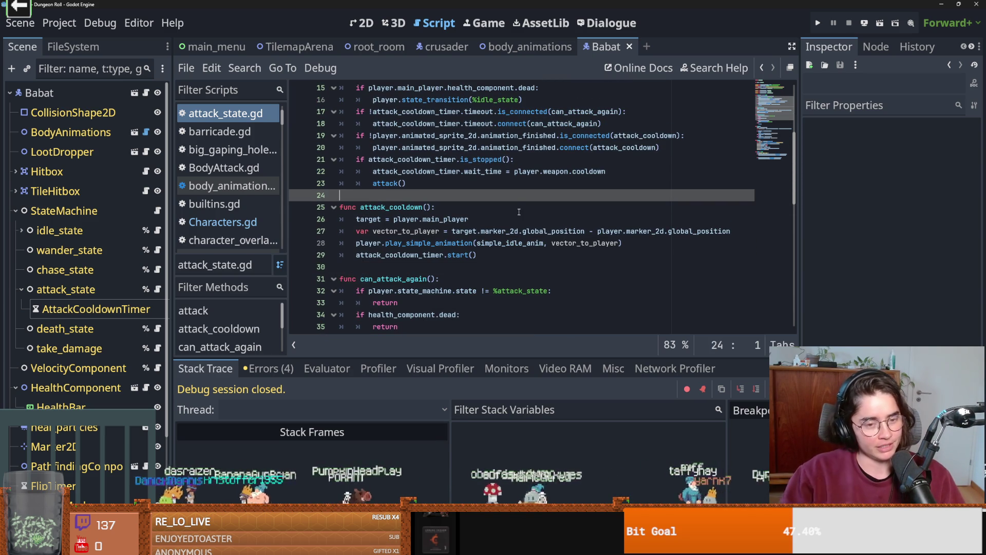
pyautogui.hotkey('ctrl', 's')
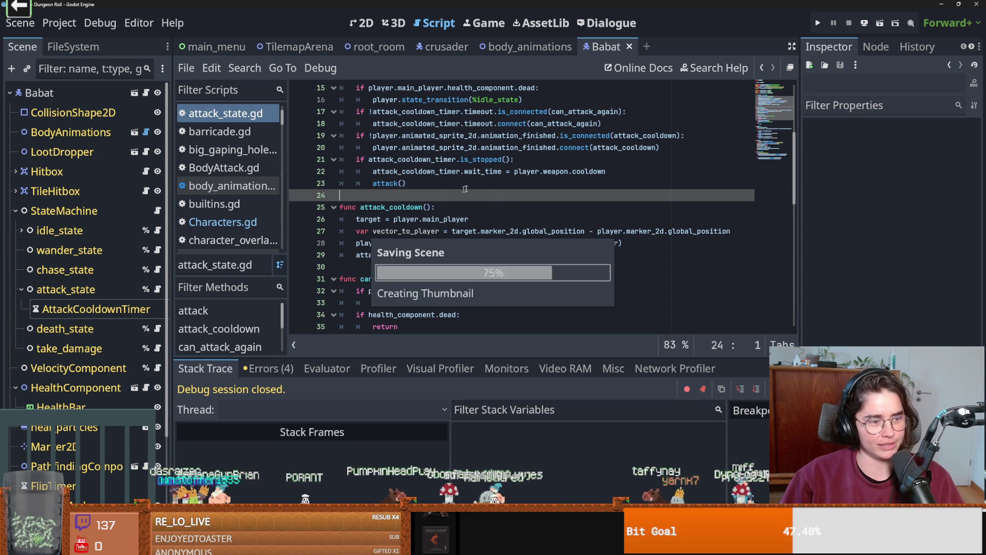
pyautogui.scroll(-2, 511, 197)
pyautogui.scroll(7, 512, 195)
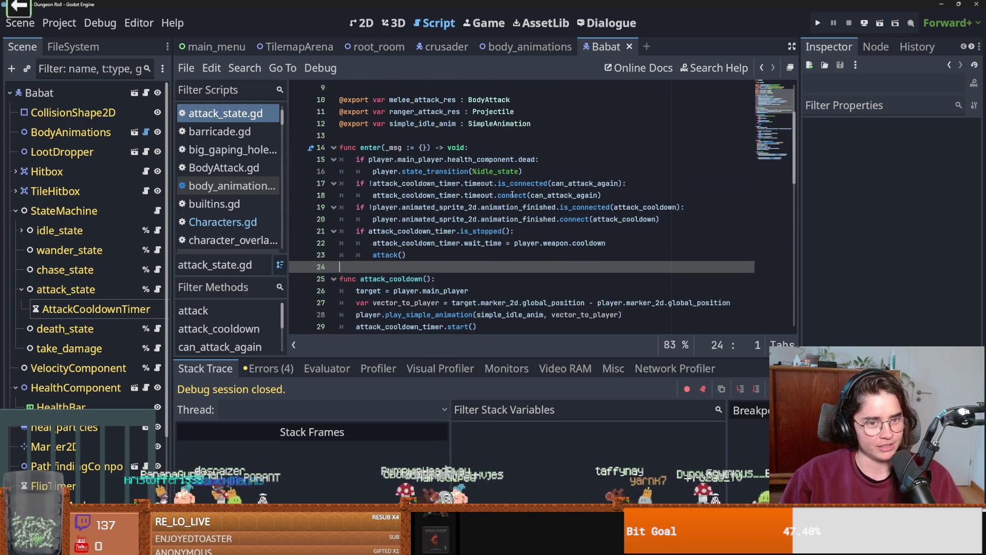
pyautogui.hotkey('ctrl', 's')
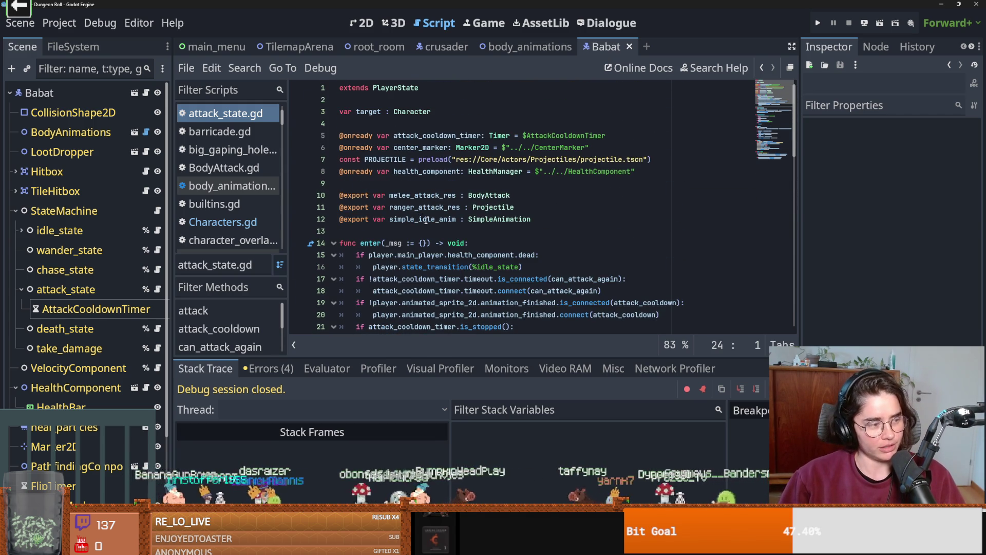
pyautogui.scroll(-7, 424, 223)
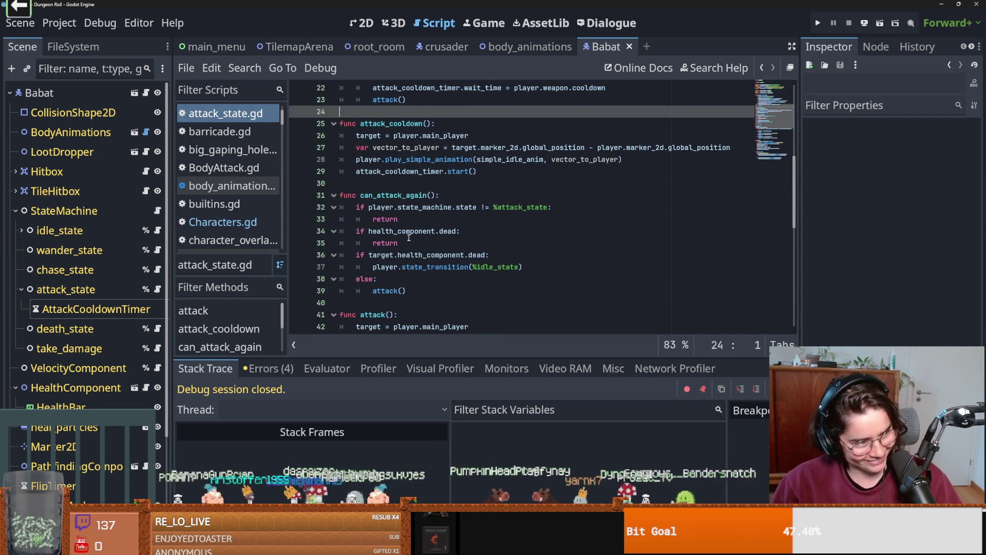
pyautogui.scroll(-9, 413, 249)
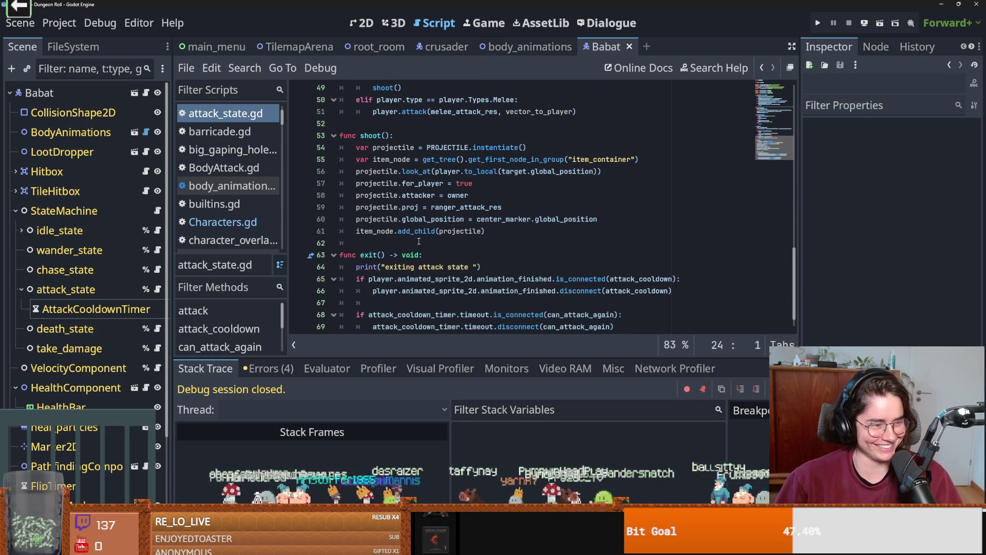
pyautogui.moveTo(478, 210)
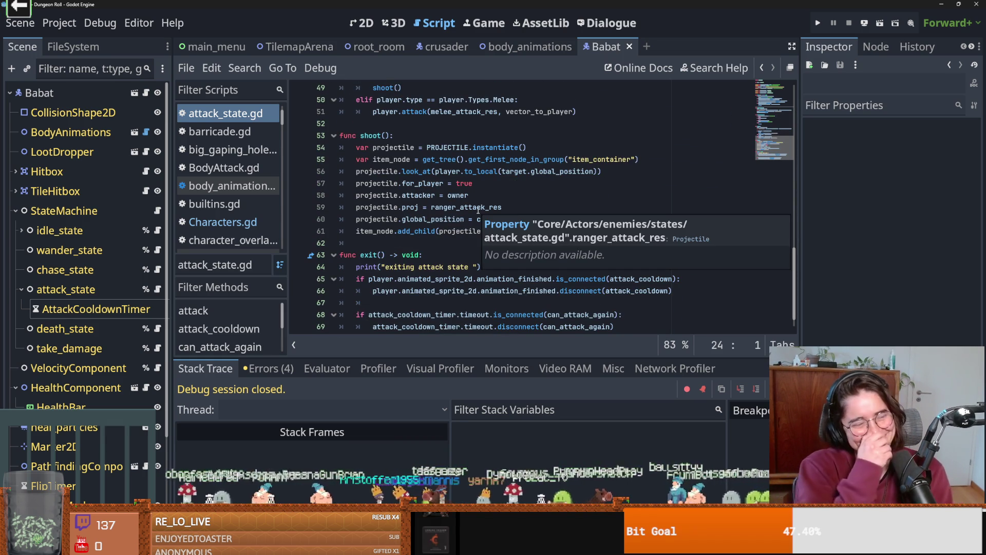
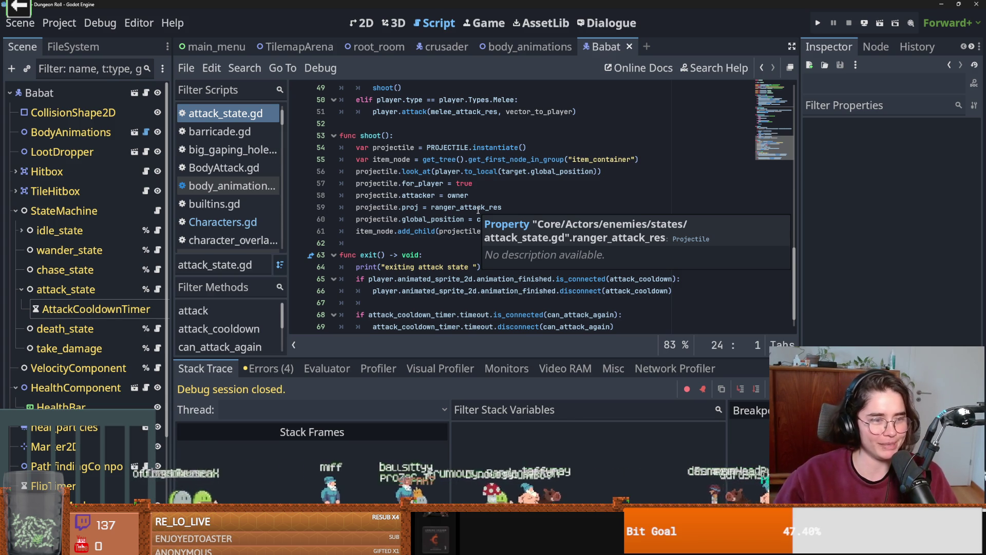
# Save Babat's attack state script with its shoot() call, then bring up the crusader scene's crusader.gd.
pyautogui.click(481, 195)
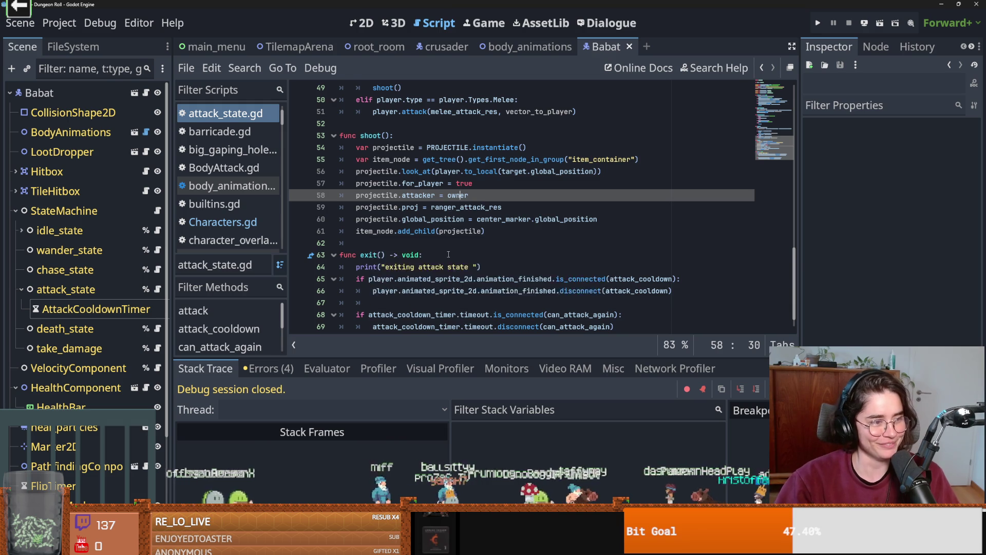
pyautogui.scroll(3, 447, 255)
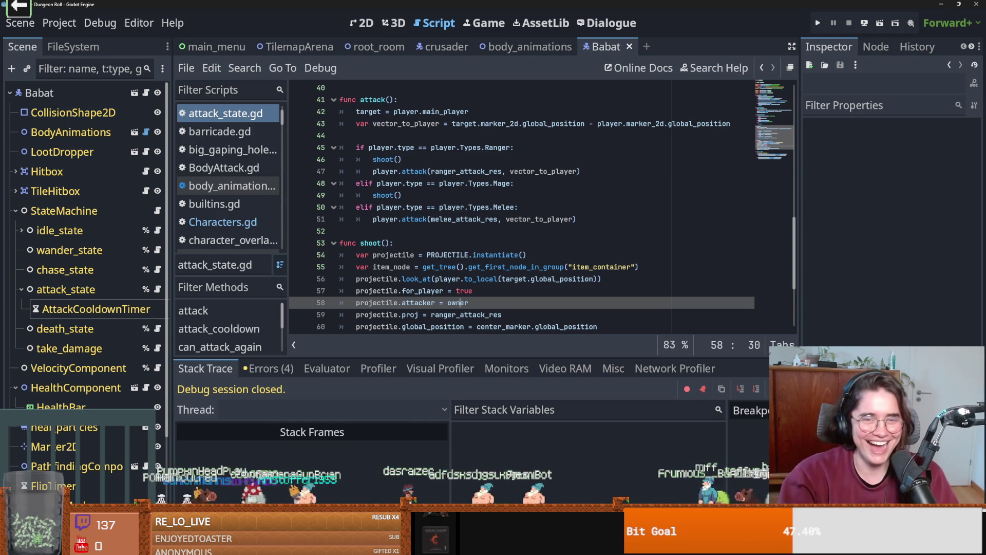
pyautogui.click(374, 242)
pyautogui.hotkey('ctrl', 's')
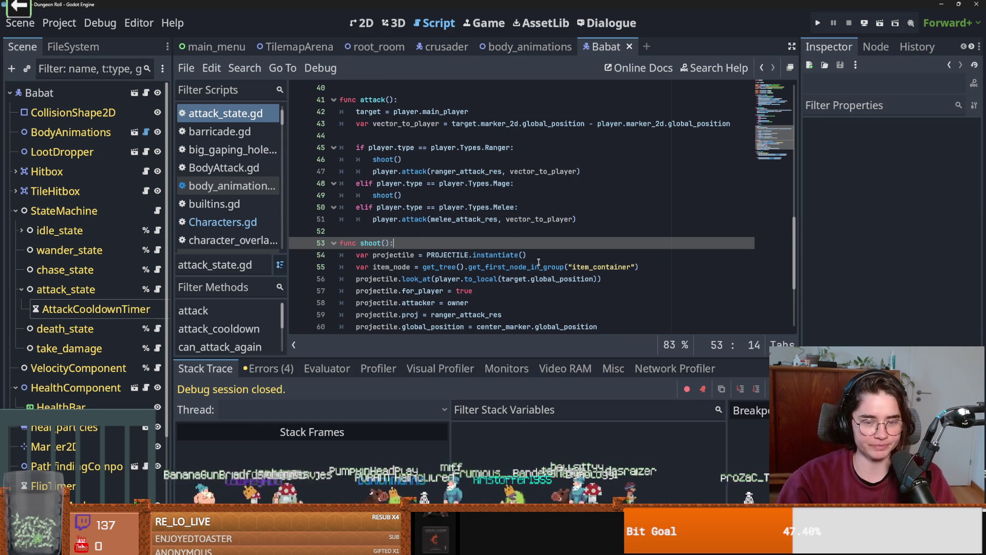
pyautogui.click(484, 240)
pyautogui.scroll(-1, 538, 262)
pyautogui.hotkey('ctrl', 's')
pyautogui.scroll(12, 534, 272)
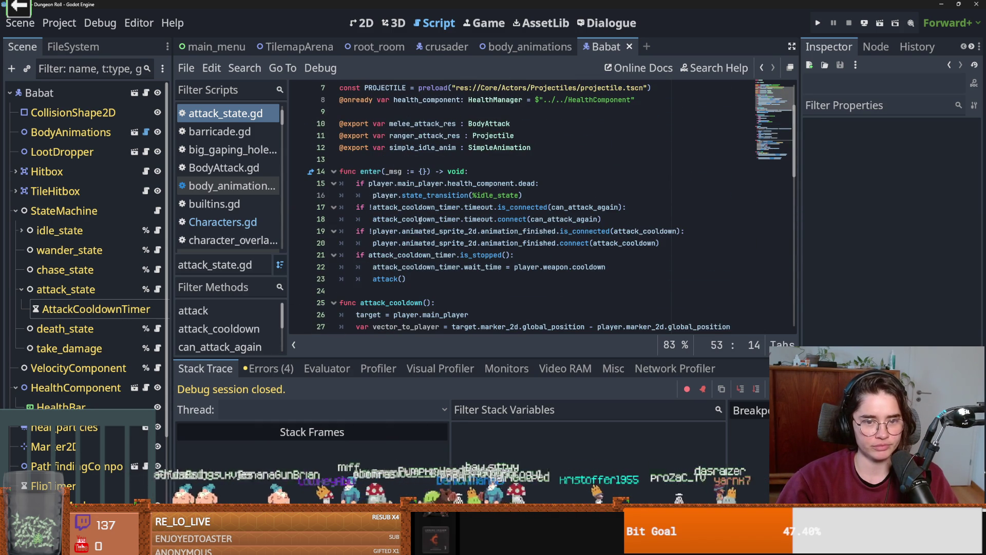
pyautogui.click(444, 47)
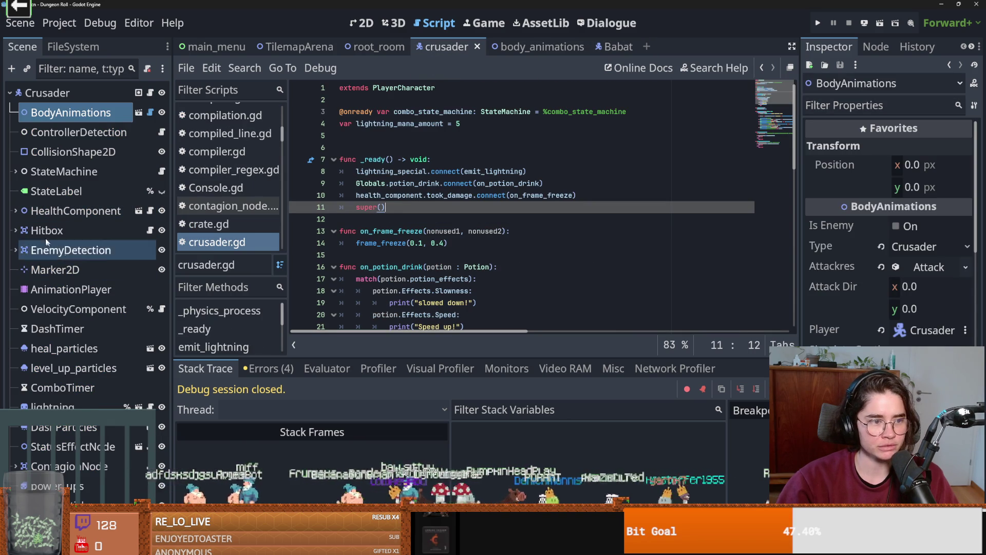
# Review combo_3.gd under the crusader's StateMachine > combo_state, then return to the Babat scene.
pyautogui.click(19, 173)
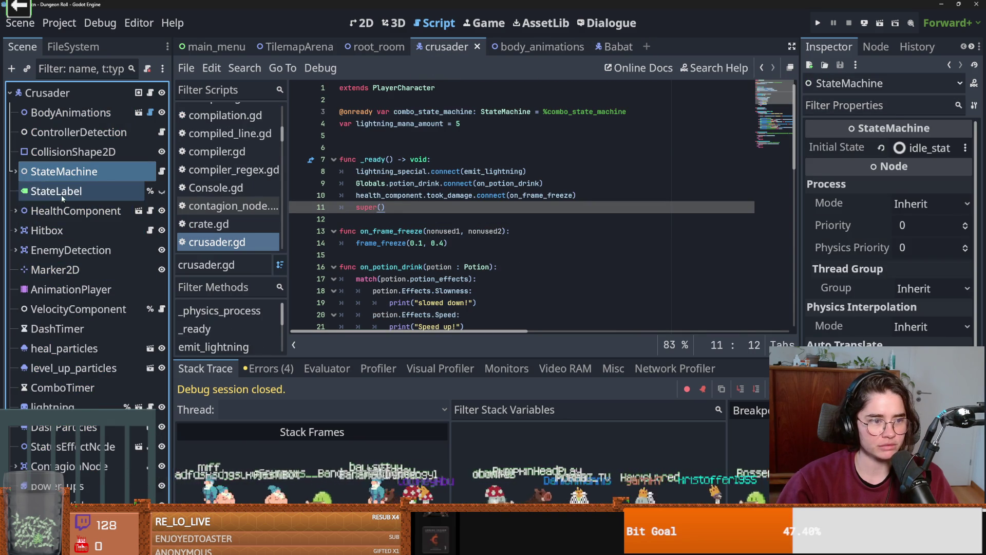
pyautogui.click(16, 173)
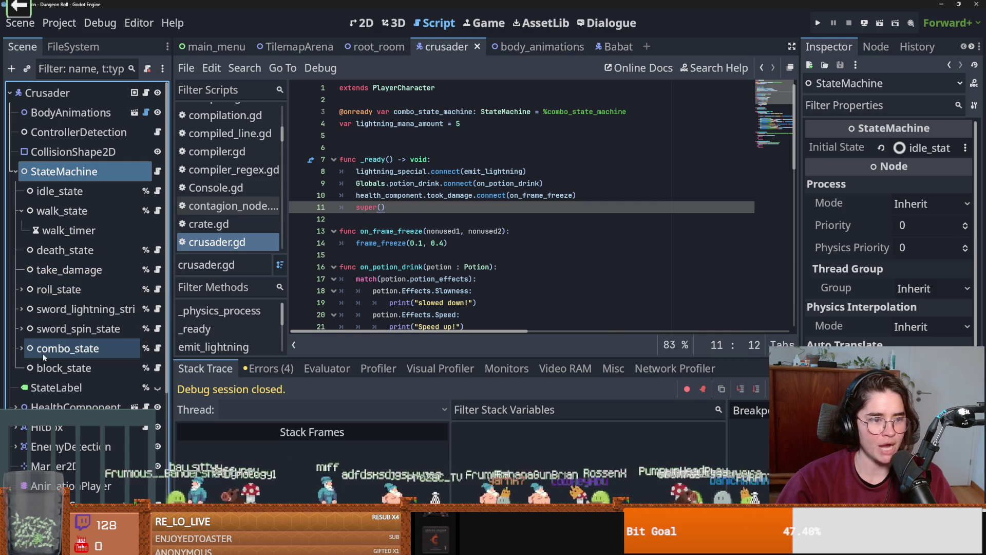
pyautogui.click(17, 349)
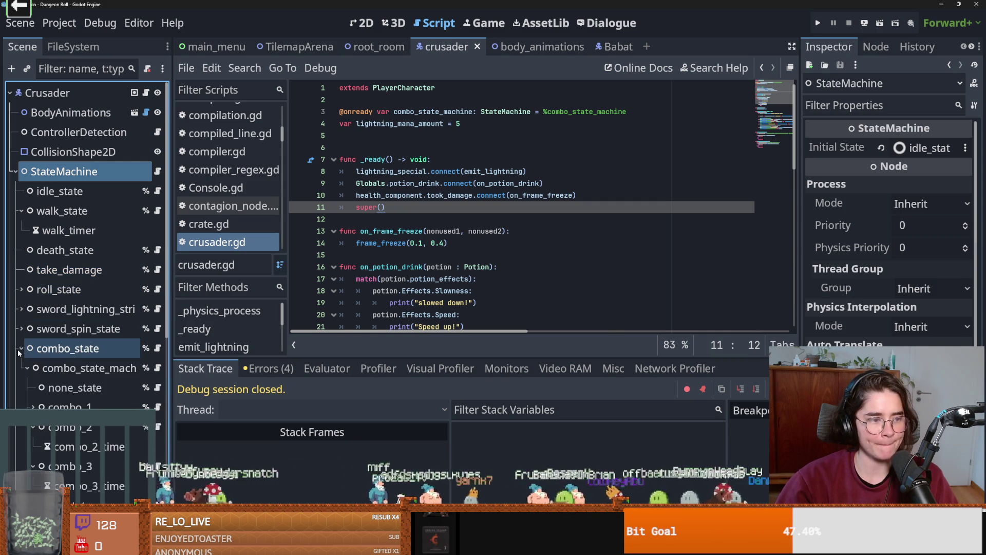
pyautogui.scroll(-3, 99, 361)
pyautogui.click(157, 301)
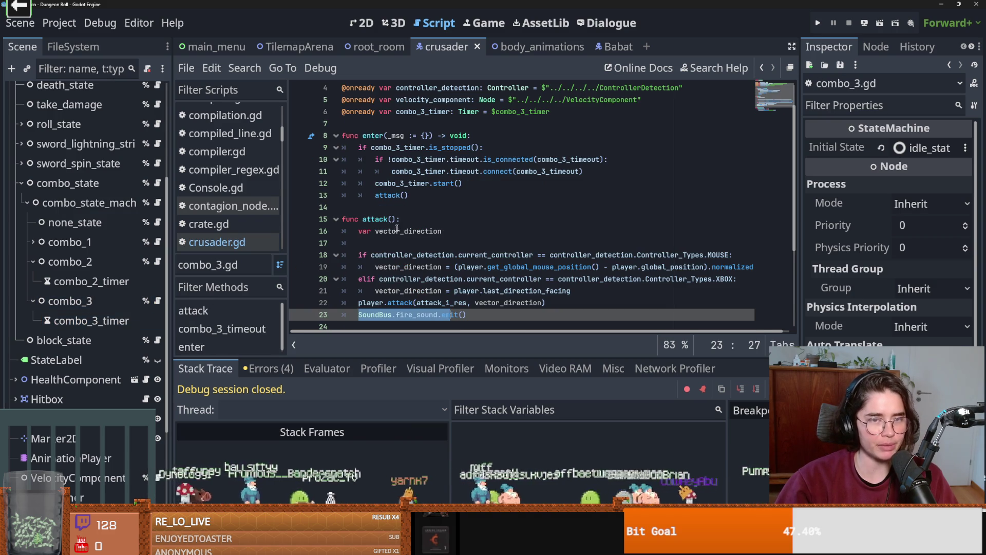
pyautogui.scroll(2, 418, 206)
pyautogui.click(607, 47)
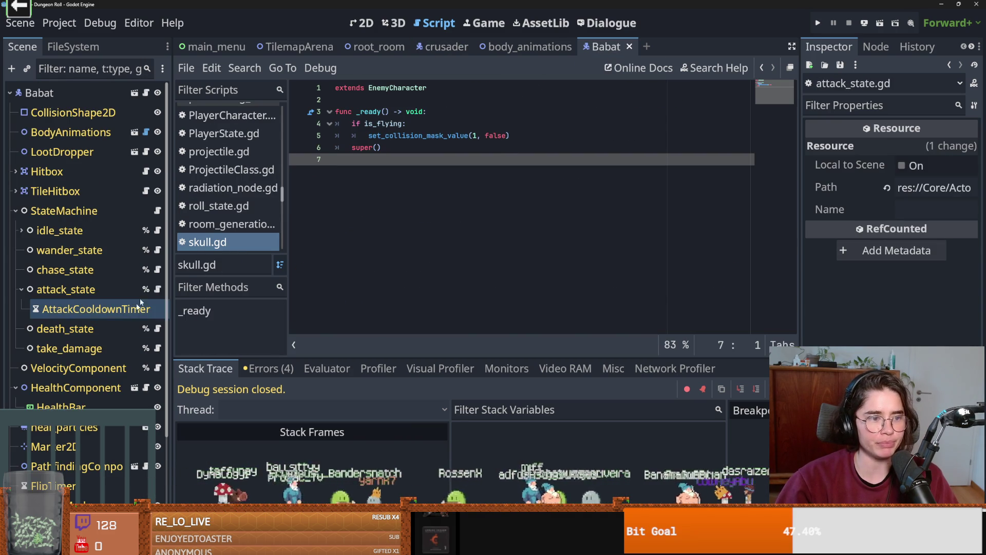
# Look up the body_anim_finished signal and its handler in Babat's body_animations.gd.
pyautogui.click(158, 289)
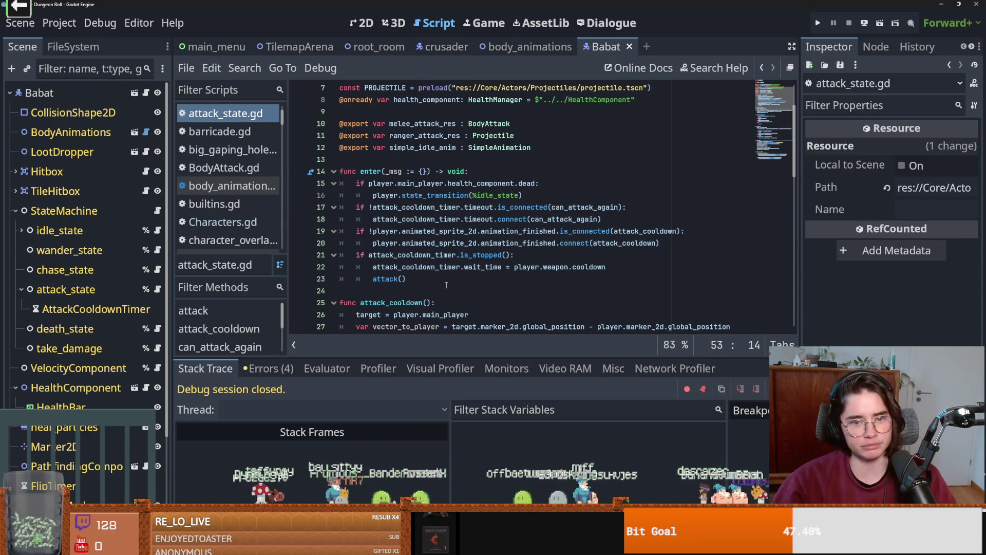
pyautogui.moveTo(448, 263)
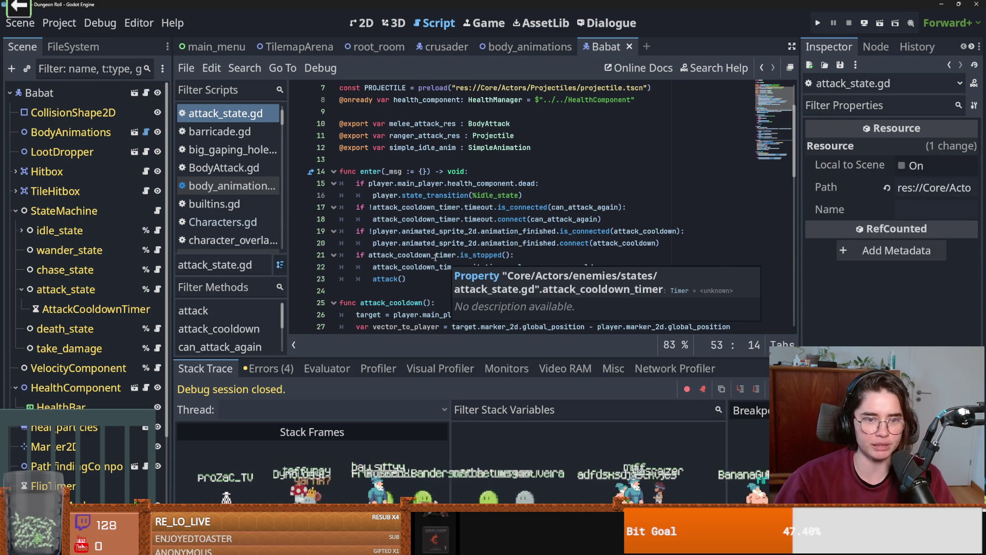
pyautogui.click(146, 132)
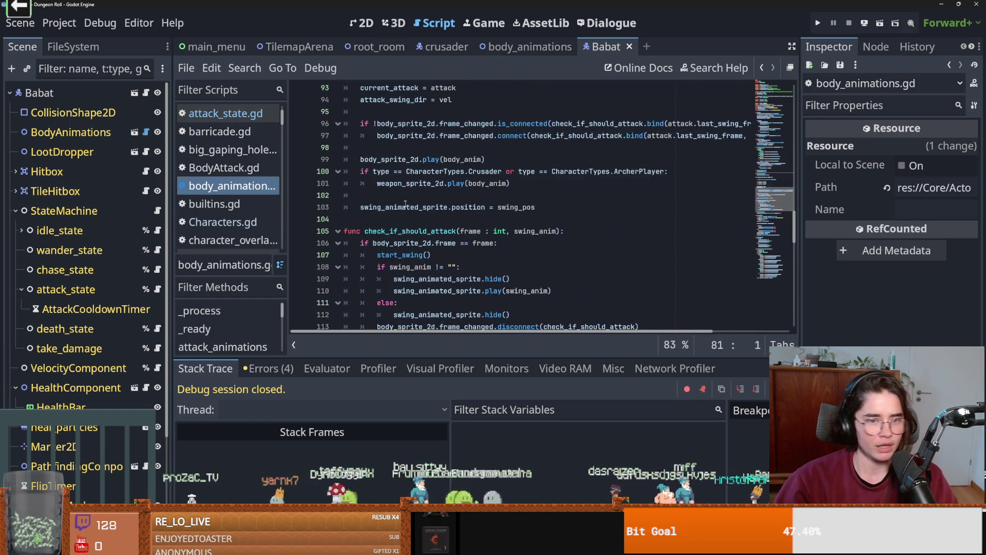
pyautogui.scroll(-6, 405, 204)
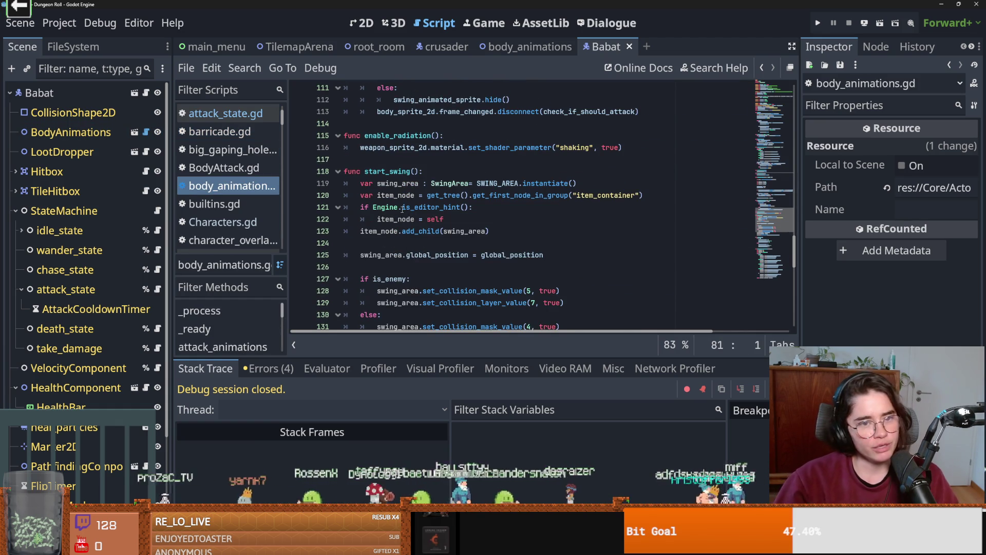
pyautogui.scroll(8, 402, 208)
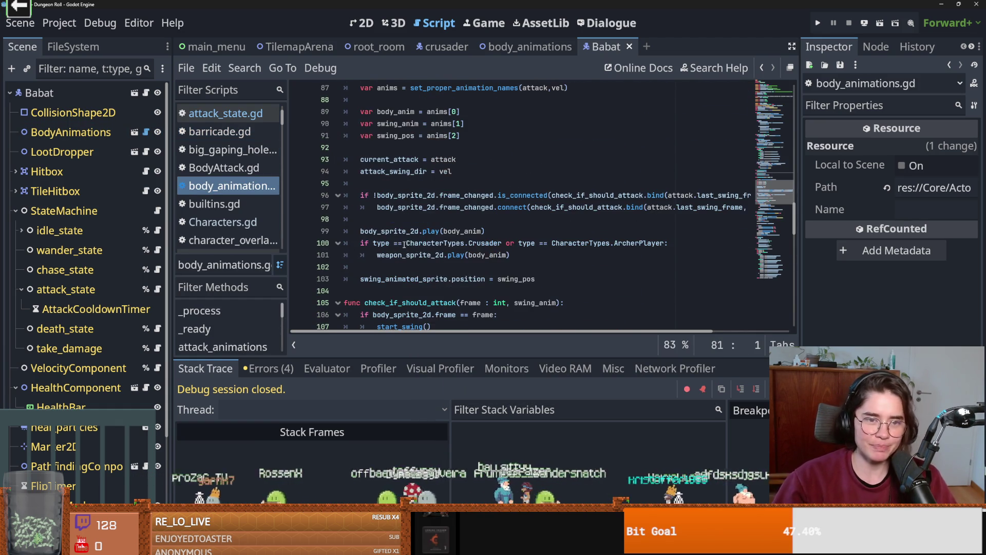
pyautogui.scroll(4, 425, 262)
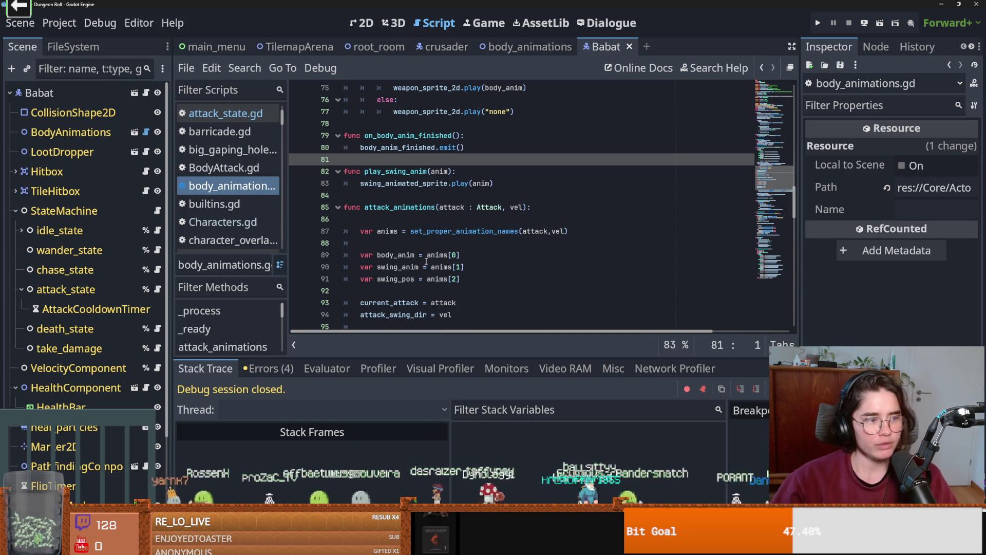
pyautogui.scroll(3, 426, 262)
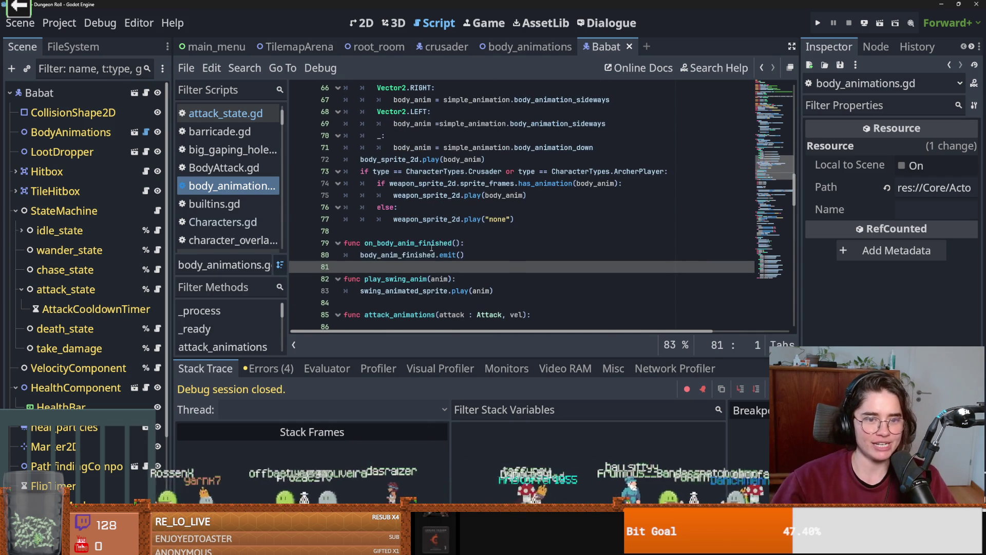
pyautogui.doubleClick(426, 254)
pyautogui.scroll(1, 444, 276)
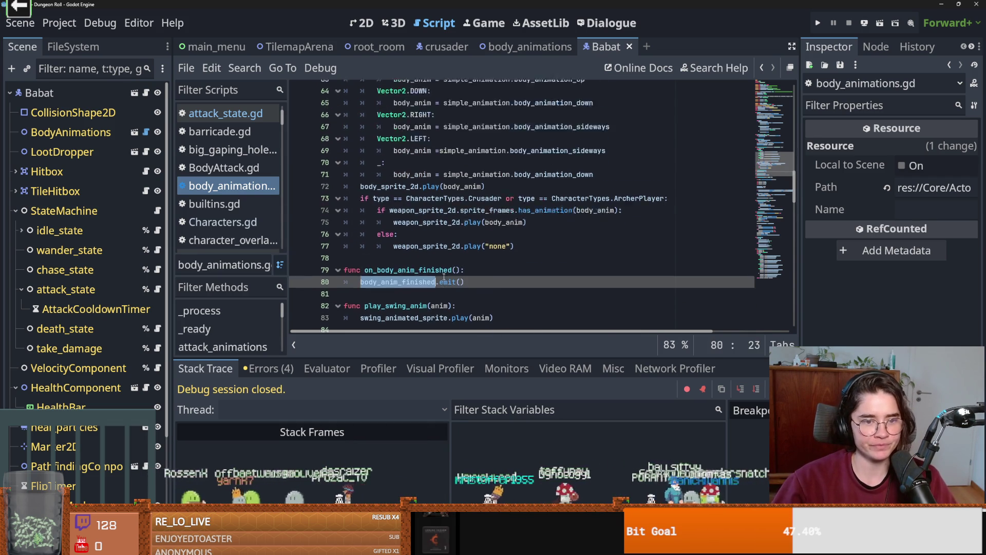
pyautogui.scroll(5, 444, 277)
pyautogui.scroll(-8, 390, 180)
pyautogui.click(451, 171)
pyautogui.scroll(12, 430, 225)
pyautogui.scroll(4, 431, 224)
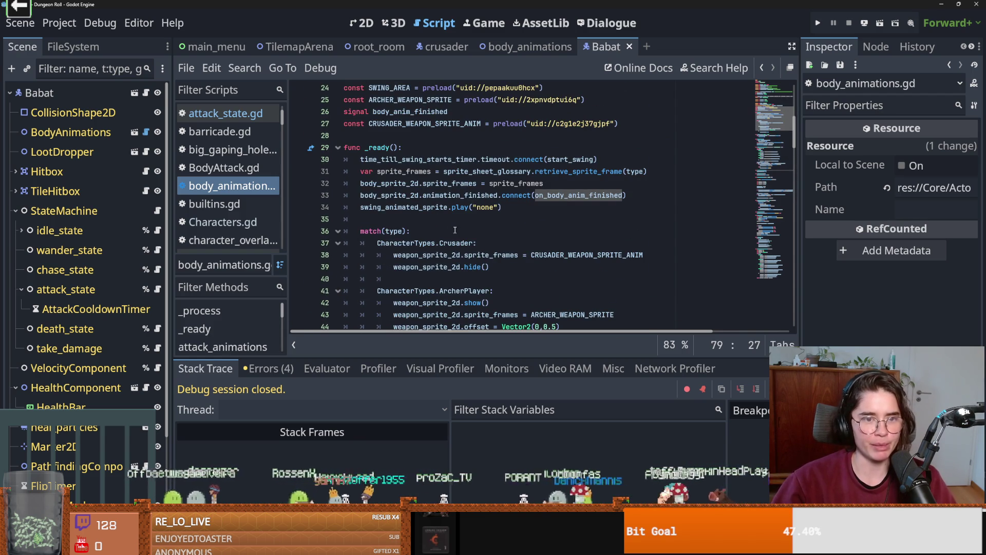
pyautogui.scroll(-15, 456, 263)
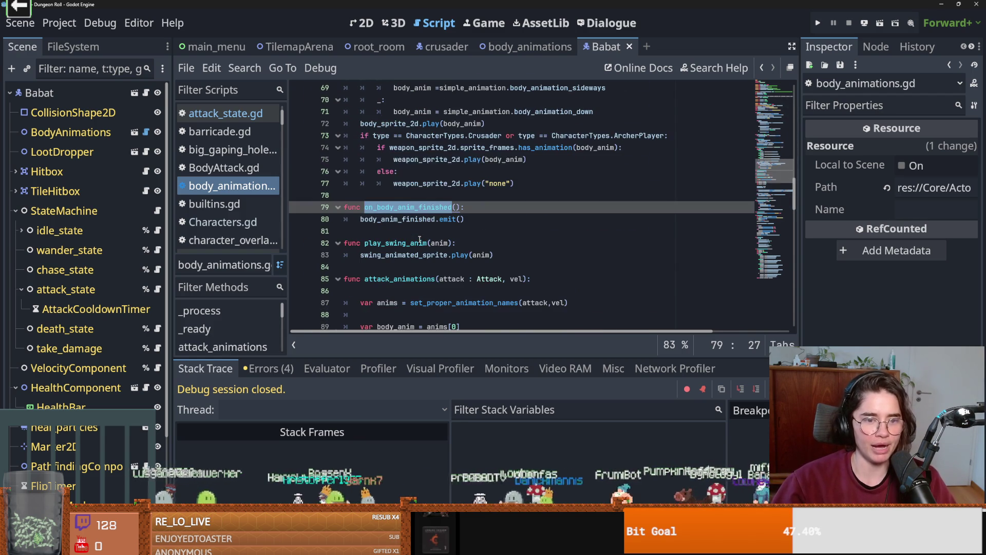
pyautogui.doubleClick(415, 220)
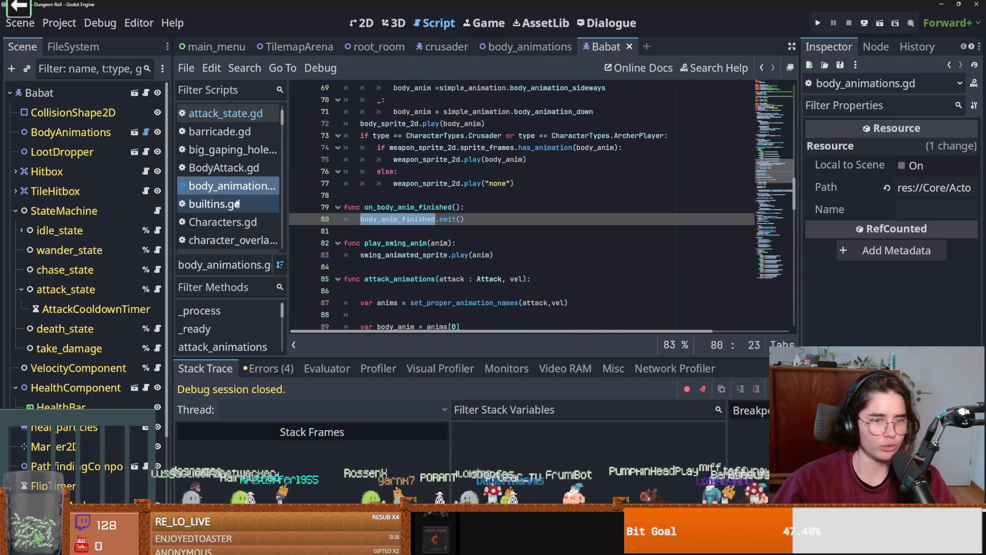
pyautogui.scroll(2, 457, 280)
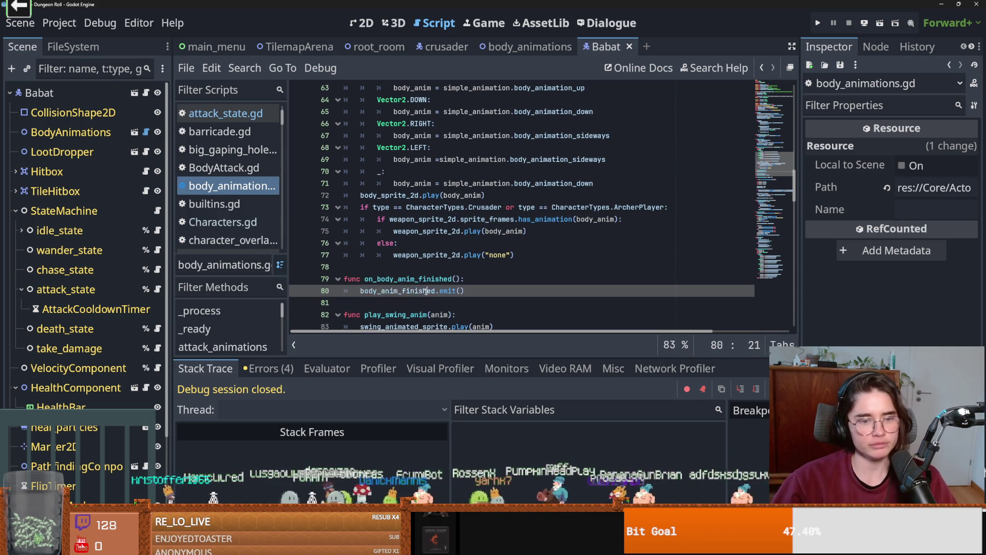
# In attack_state.gd, undo the accidental line split and add an indented line after attack().
pyautogui.click(225, 113)
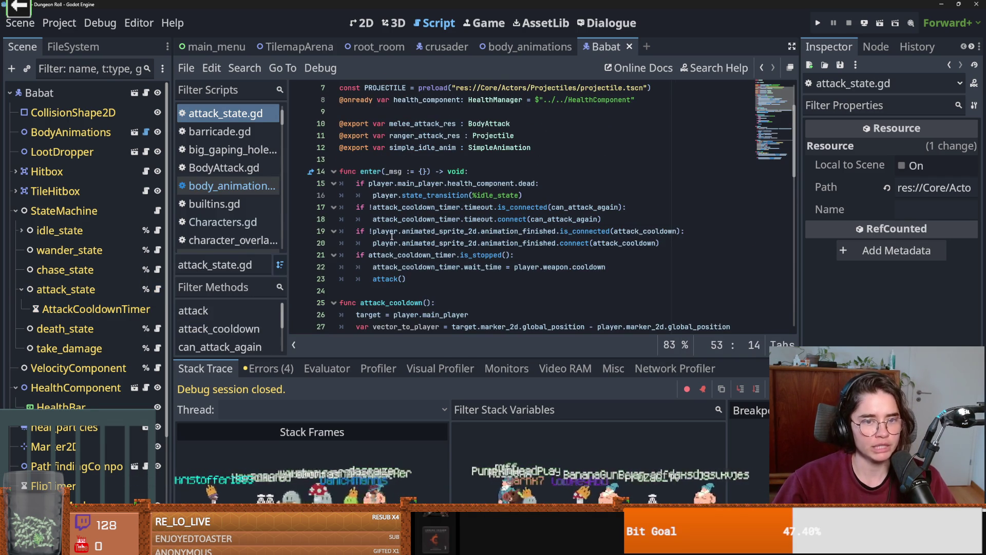
pyautogui.scroll(-1, 417, 234)
pyautogui.click(417, 234)
pyautogui.press('Return')
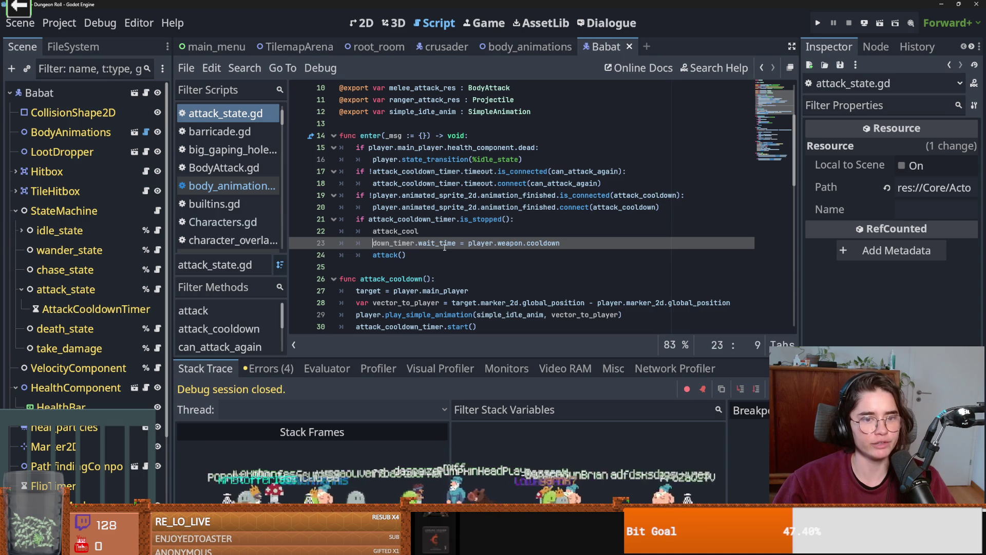
pyautogui.press('BackSpace')
pyautogui.click(421, 247)
pyautogui.press('Return')
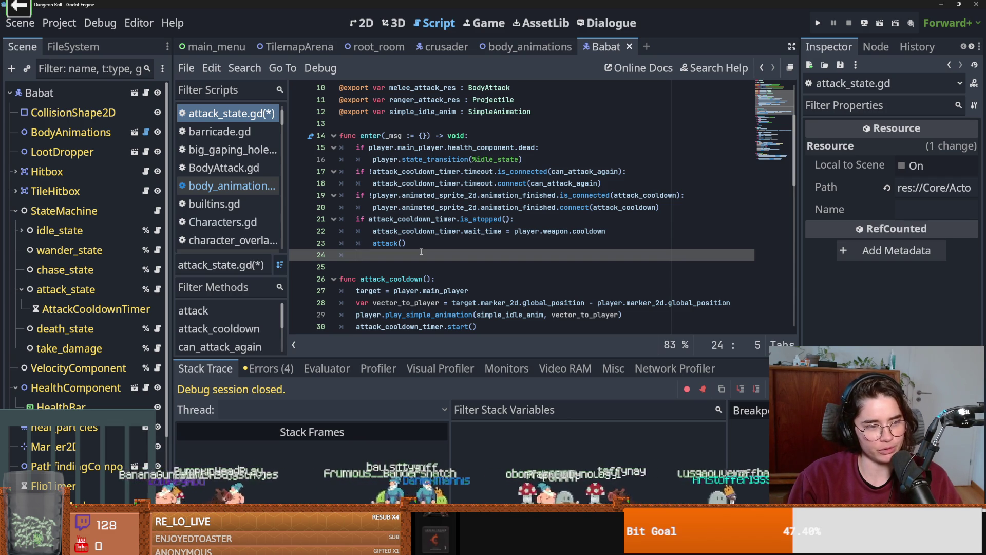
# Add an onready body_animations reference by Ctrl-dragging BodyAnimations into attack_state.gd.
pyautogui.write('if')
pyautogui.press('BackSpace')
pyautogui.press('BackSpace')
pyautogui.press('BackSpace')
pyautogui.write('body')
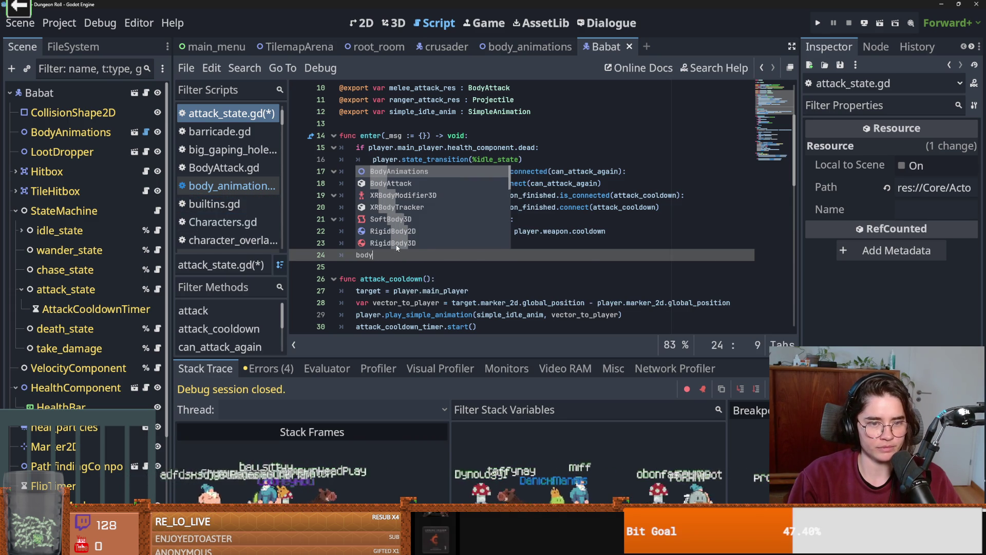
pyautogui.press('Return')
pyautogui.write('.')
pyautogui.hotkey('ctrl', 'BackSpace')
pyautogui.hotkey('ctrl', 'BackSpace')
pyautogui.hotkey('ctrl', 'BackSpace')
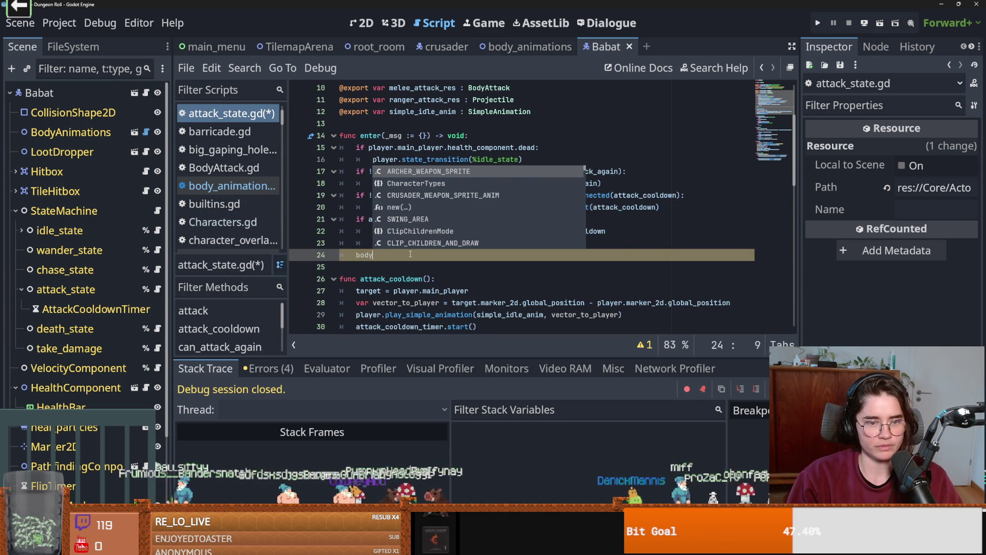
pyautogui.scroll(3, 408, 259)
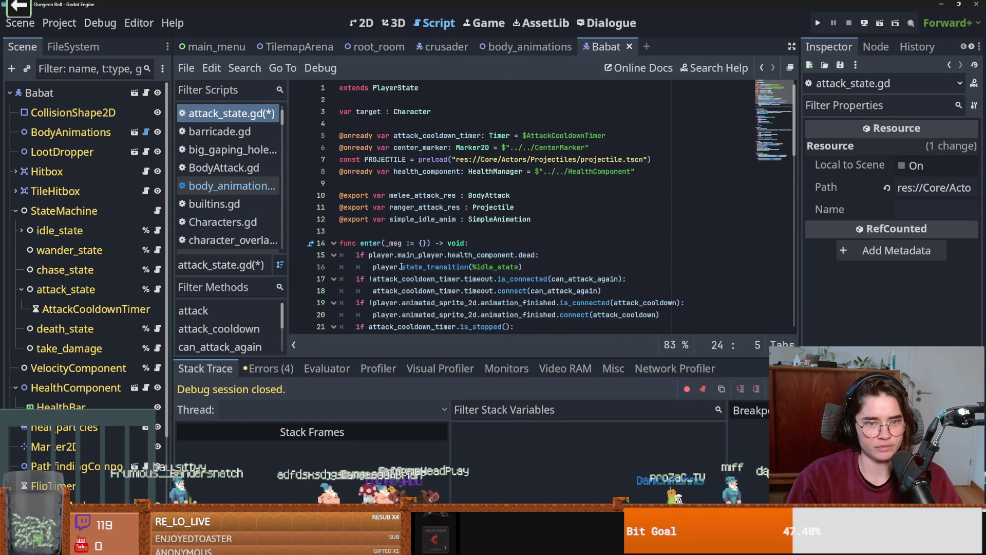
pyautogui.moveTo(71, 132)
pyautogui.mouseDown()
pyautogui.moveTo(398, 198)
pyautogui.moveTo(432, 186)
pyautogui.mouseUp()
pyautogui.scroll(-5, 446, 285)
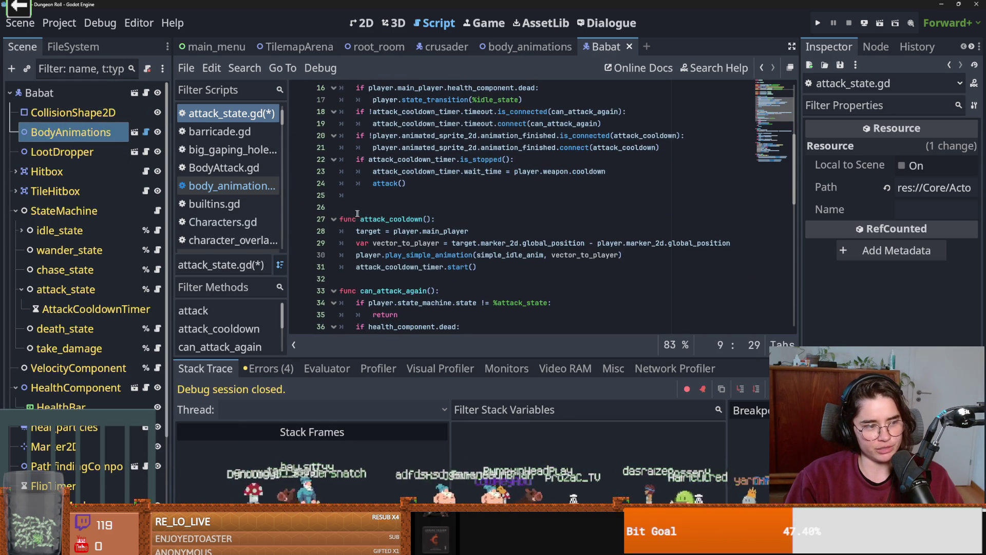
# In enter(), write body_animations.body_anim_finished.connect(exit).
pyautogui.click(392, 199)
pyautogui.write('body_animations.')
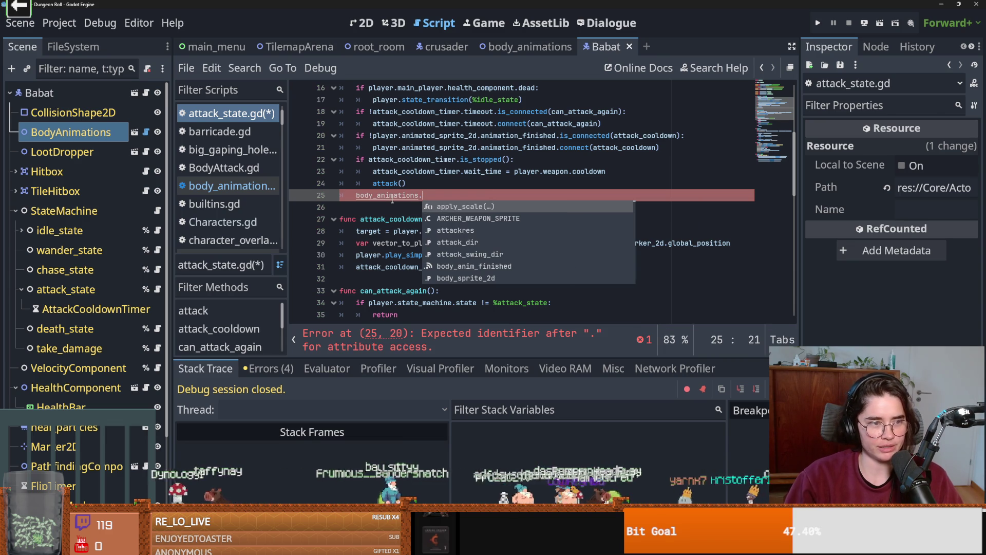
pyautogui.click(144, 133)
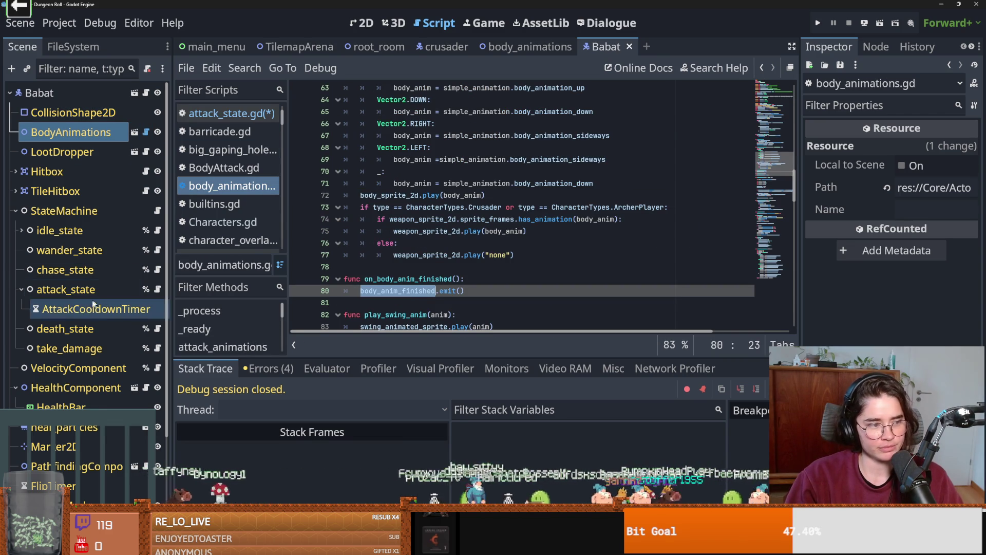
pyautogui.click(157, 289)
pyautogui.write('body_animations.body_anim_finished')
pyautogui.click(474, 266)
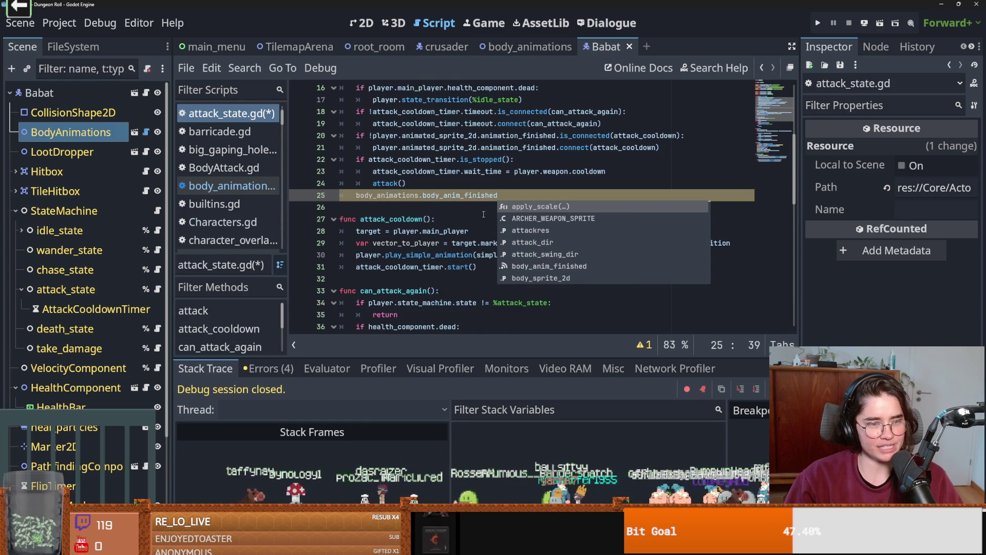
pyautogui.write('.connect(')
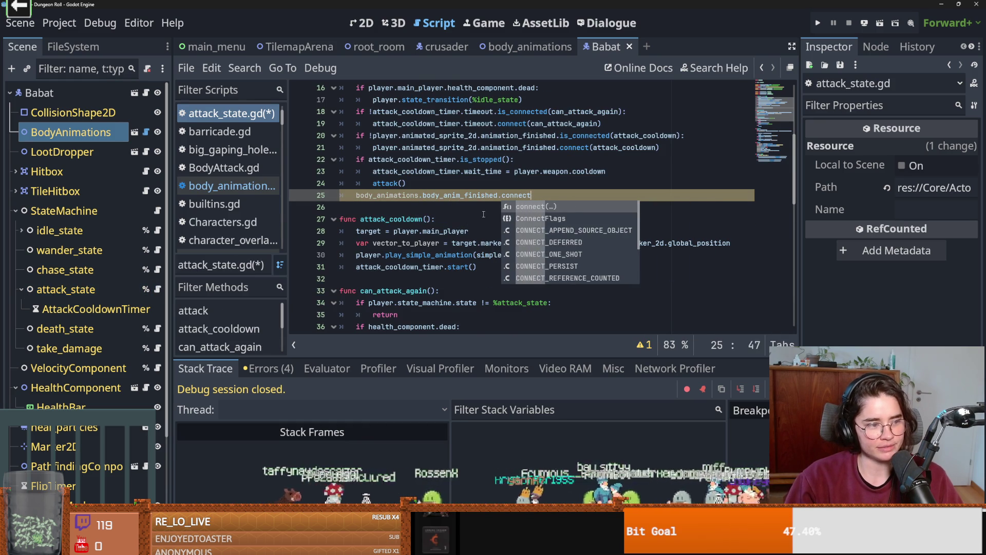
pyautogui.scroll(-10, 462, 247)
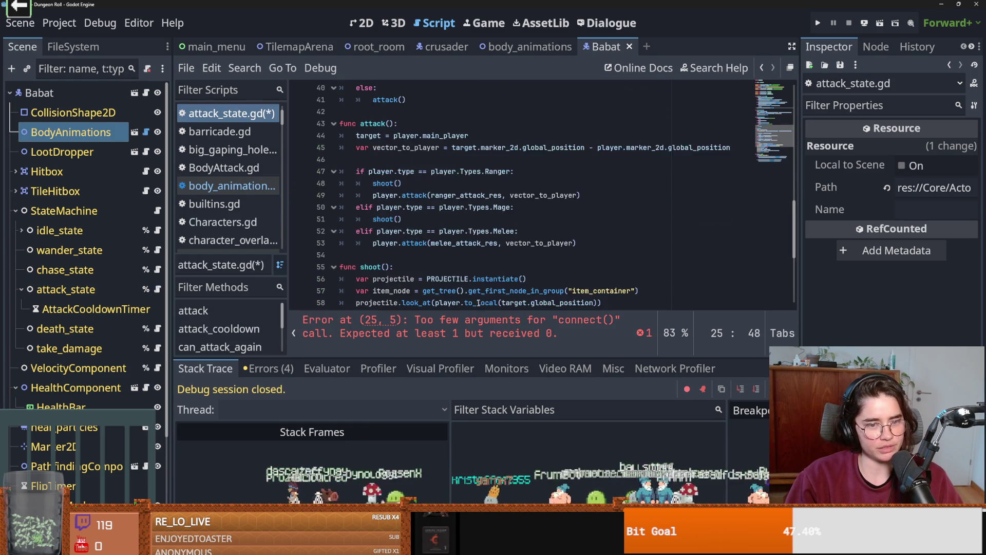
pyautogui.scroll(-3, 423, 275)
pyautogui.moveTo(368, 219); pyautogui.dragTo(357, 207)
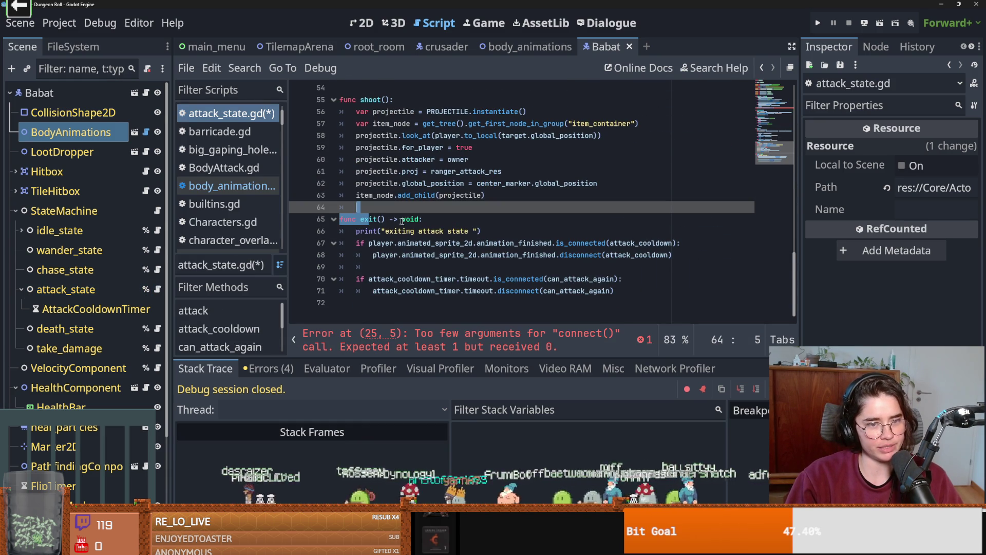
pyautogui.click(378, 220)
pyautogui.scroll(12, 460, 269)
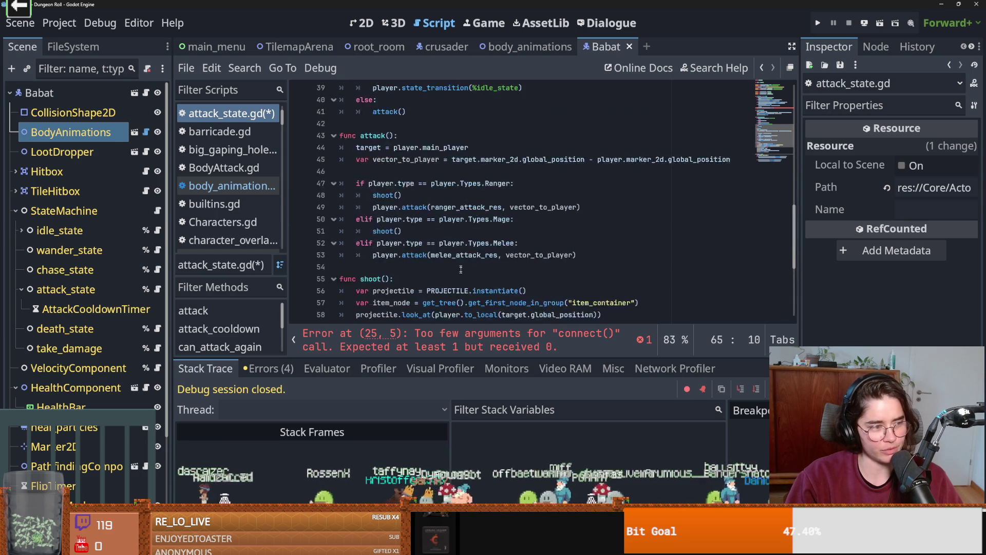
pyautogui.write('exit)')
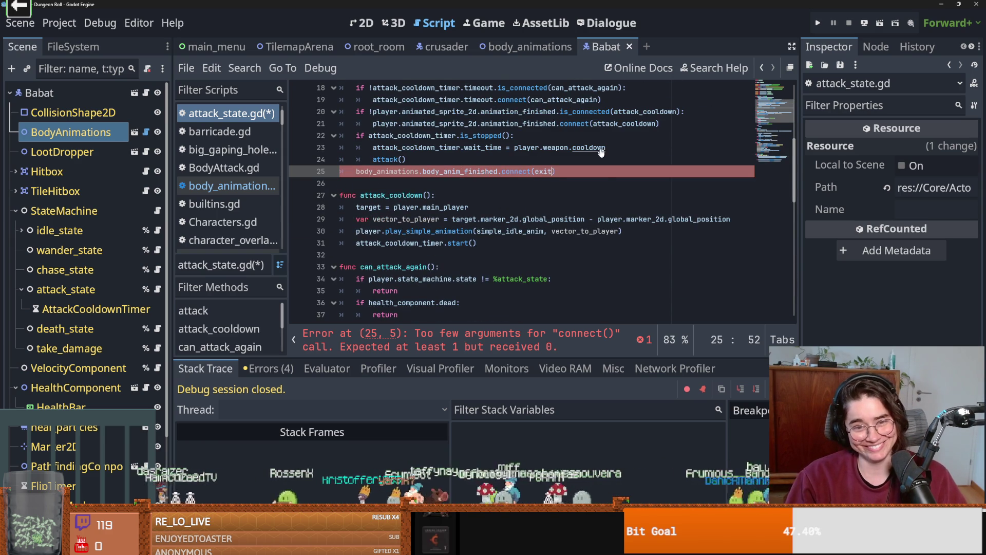
# Adjust the blank lines around the connect line and save attack_state.gd.
pyautogui.click(355, 171)
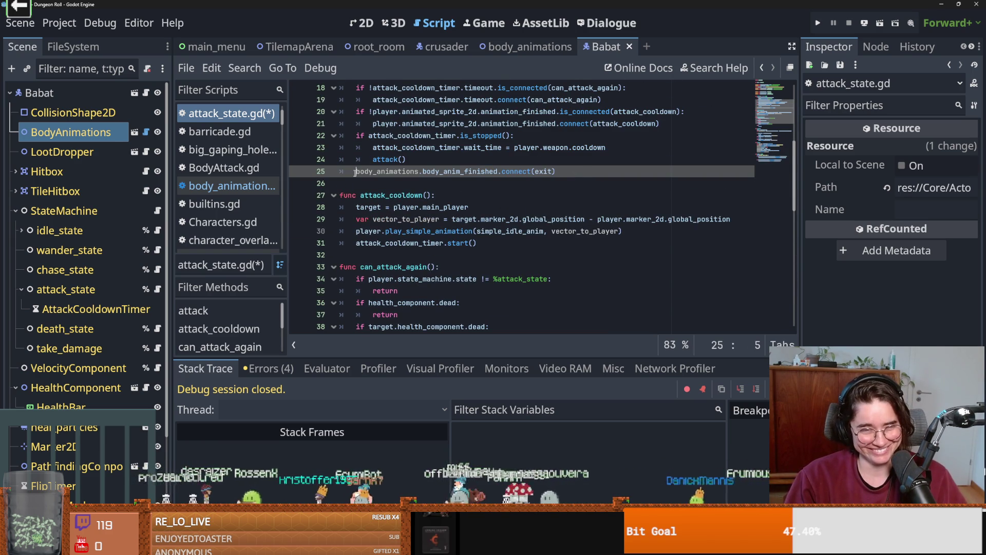
pyautogui.click(579, 171)
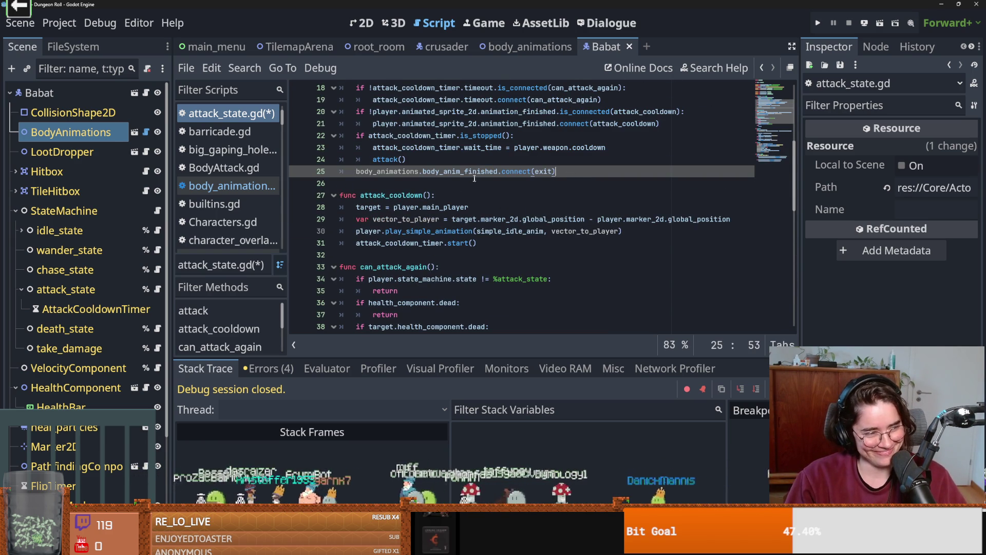
pyautogui.press('Return')
pyautogui.hotkey('ctrl', 's')
pyautogui.click(356, 172)
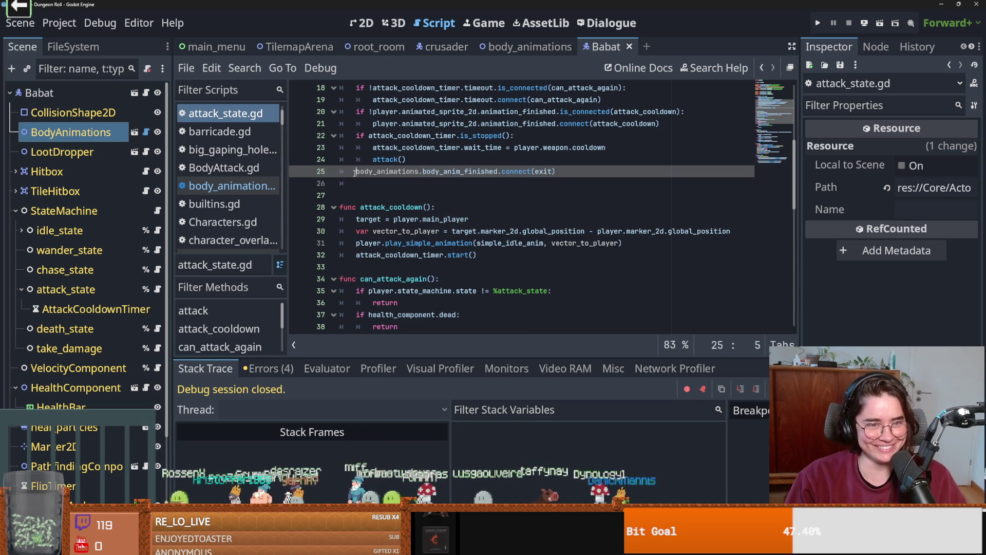
pyautogui.press('Return')
pyautogui.hotkey('ctrl', 's')
pyautogui.press('Down')
pyautogui.press('Down')
pyautogui.press('BackSpace')
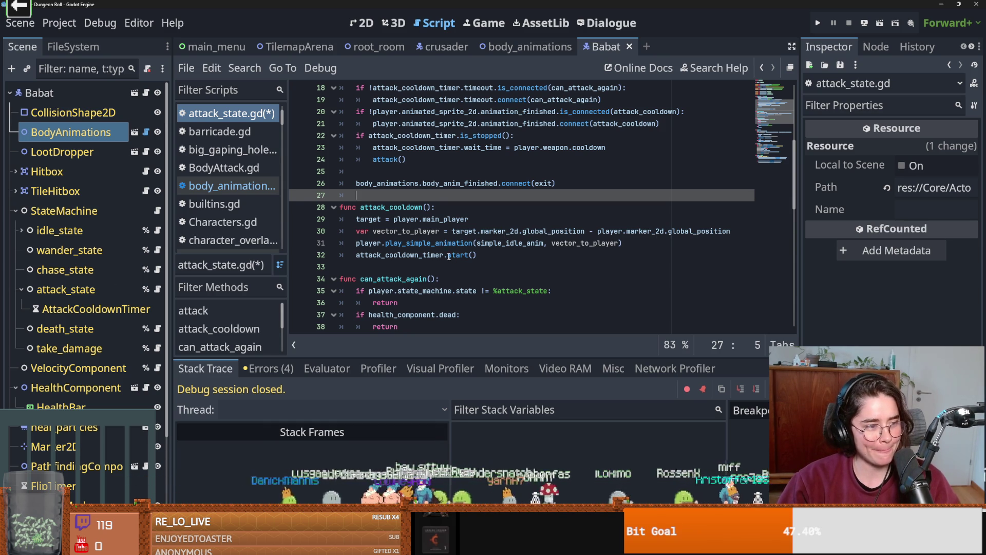
# Delete the blank line between attack() and the connect call, save, and switch to Firefox.
pyautogui.moveTo(437, 253)
pyautogui.click(400, 230)
pyautogui.hotkey('ctrl', 's')
pyautogui.click(405, 178)
pyautogui.click(406, 173)
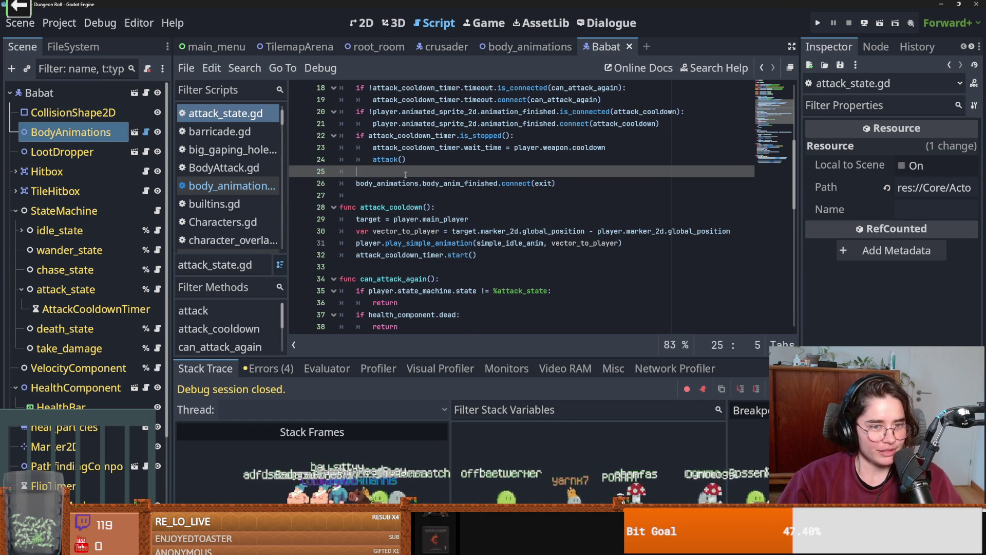
pyautogui.press('BackSpace')
pyautogui.hotkey('ctrl', 's')
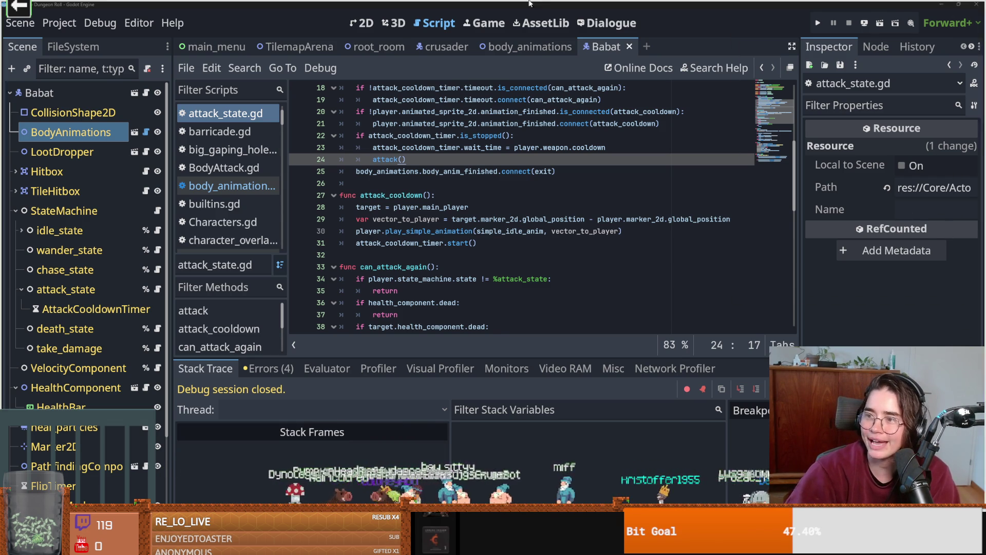
pyautogui.hotkey('alt', 'Tab')
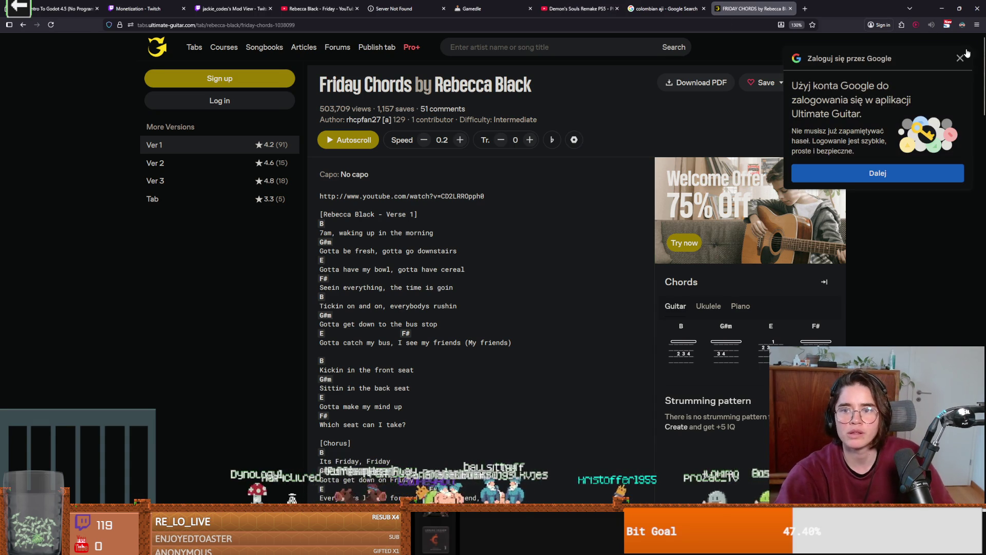
# Close the Google sign-in popup and open Ver 3 of the Friday chords.
pyautogui.click(960, 58)
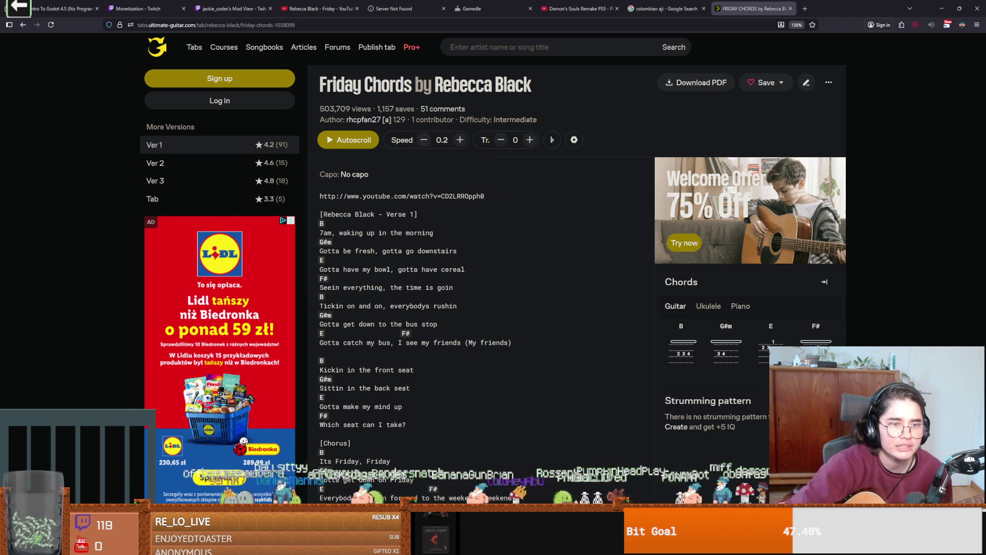
pyautogui.click(232, 183)
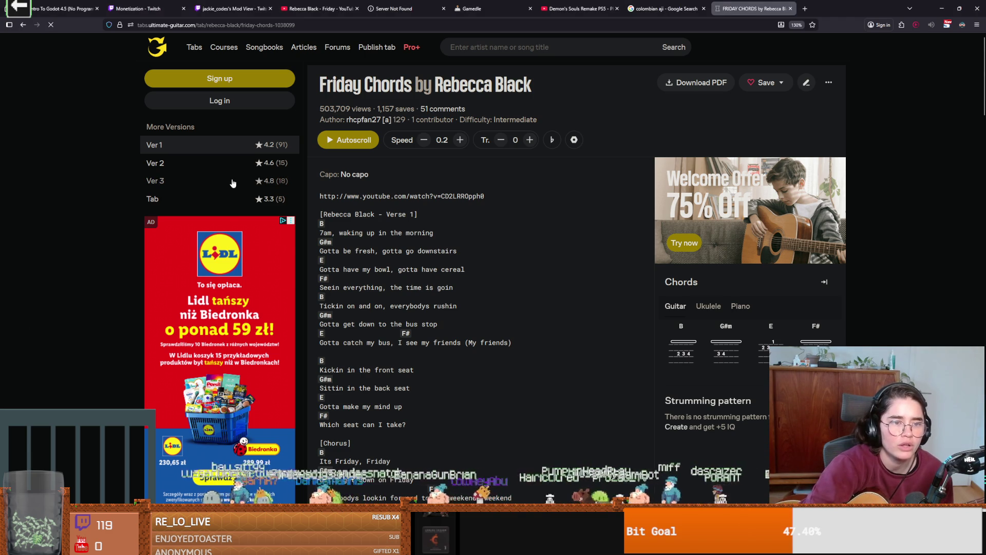